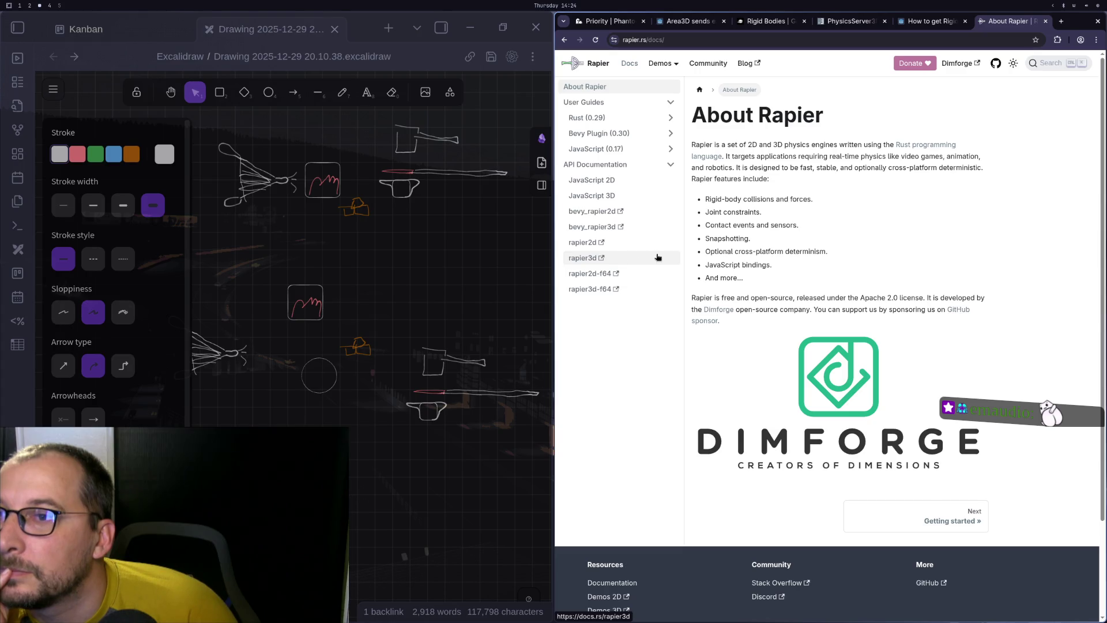
Browse the Rapier guide's Getting started, Advanced collision-detection and Serialization pages
left_click(939, 524)
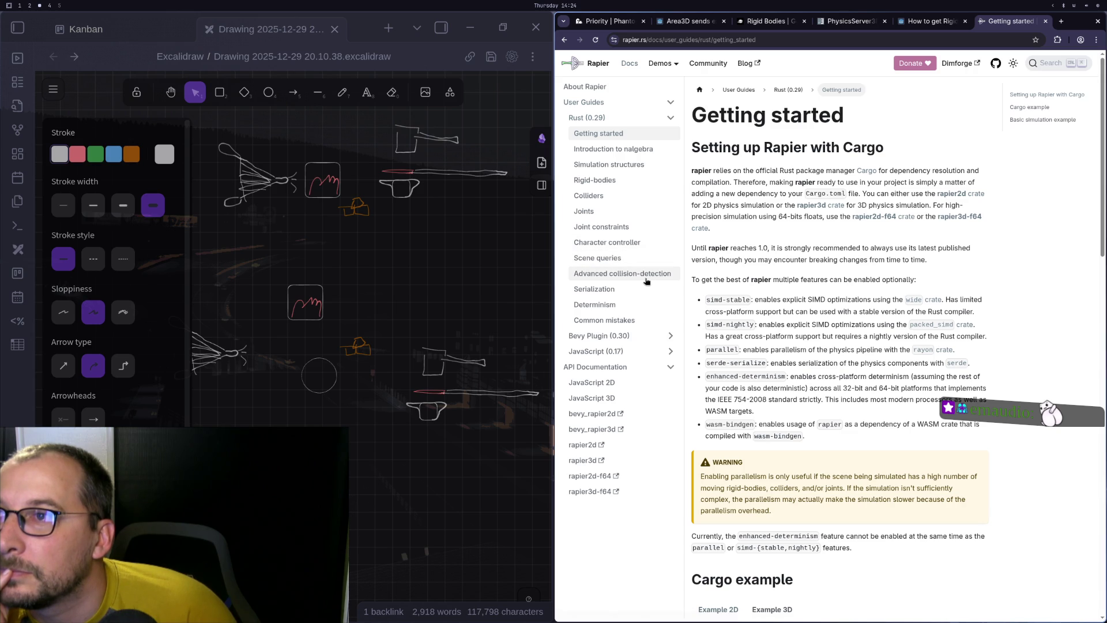
left_click(599, 276)
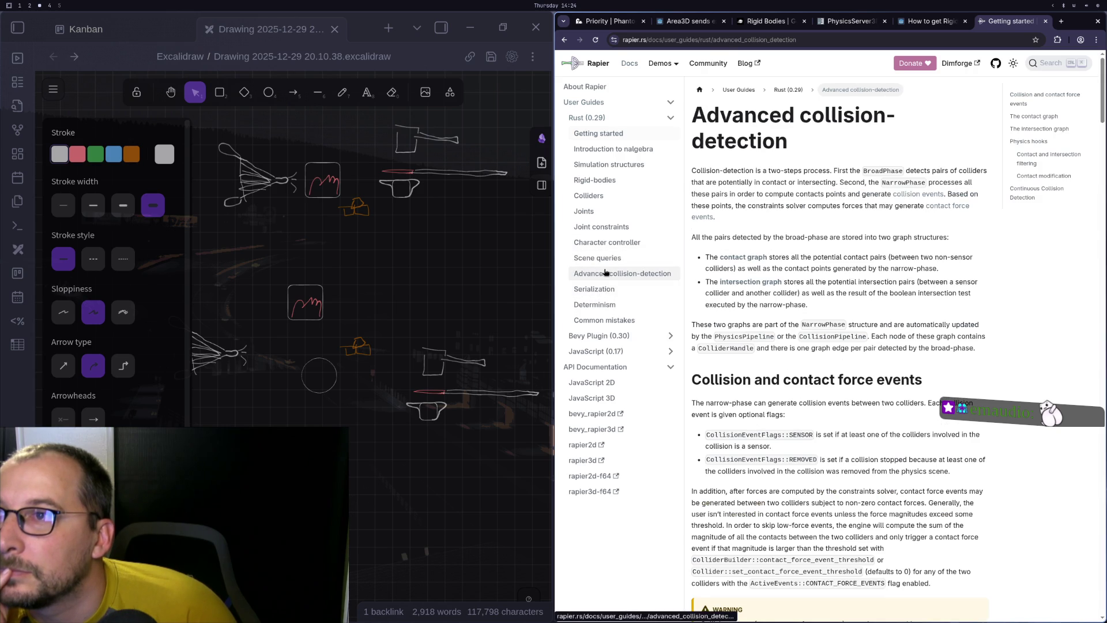
left_click(592, 290)
scroll(791, 283, "down", 5)
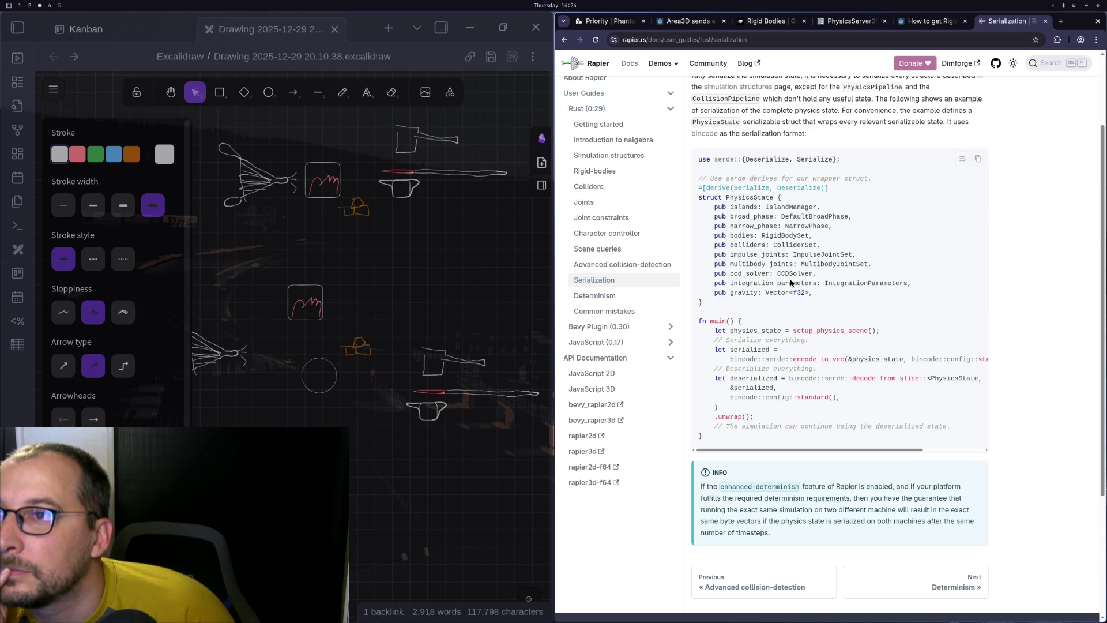
Open the Rigid-bodies page and read down to its Velocity section
left_click(628, 266)
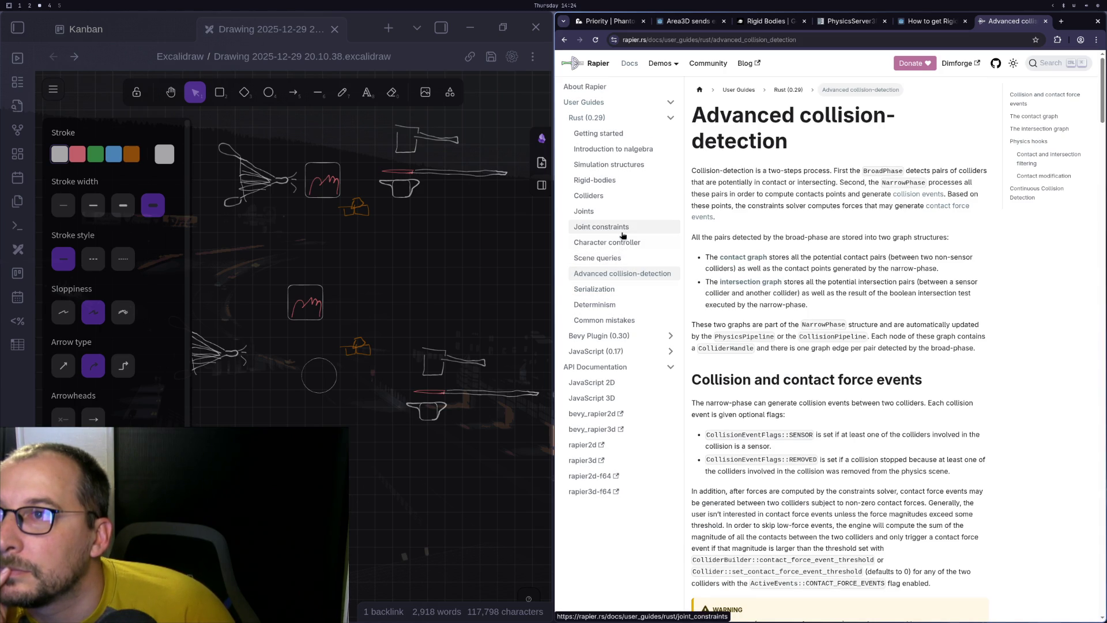
left_click(600, 180)
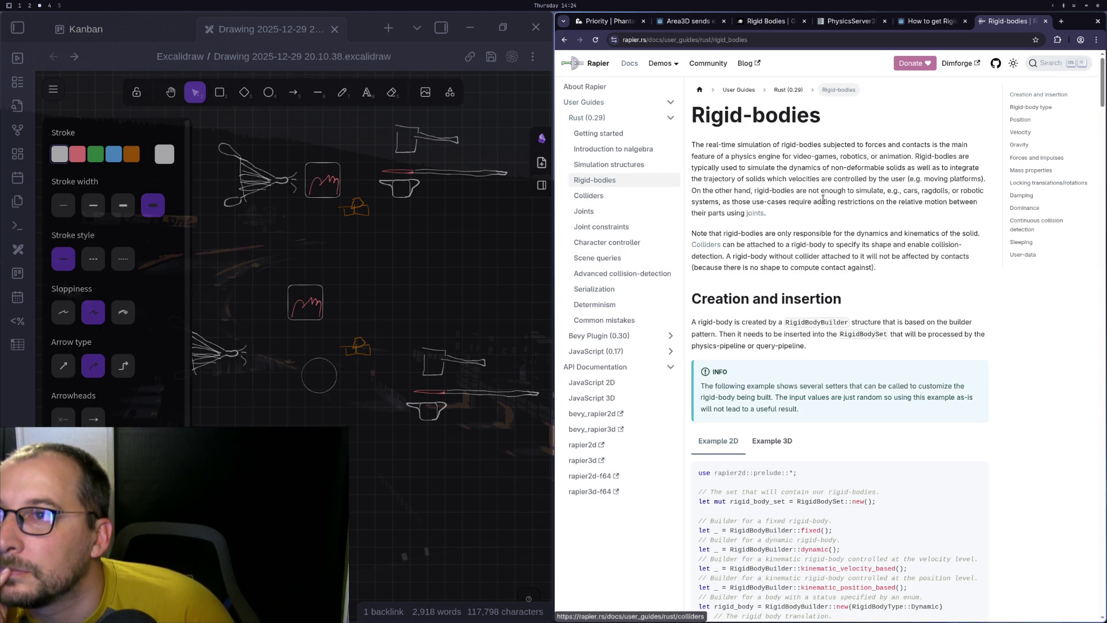
scroll(854, 238, "down", 2)
scroll(854, 238, "down", 6)
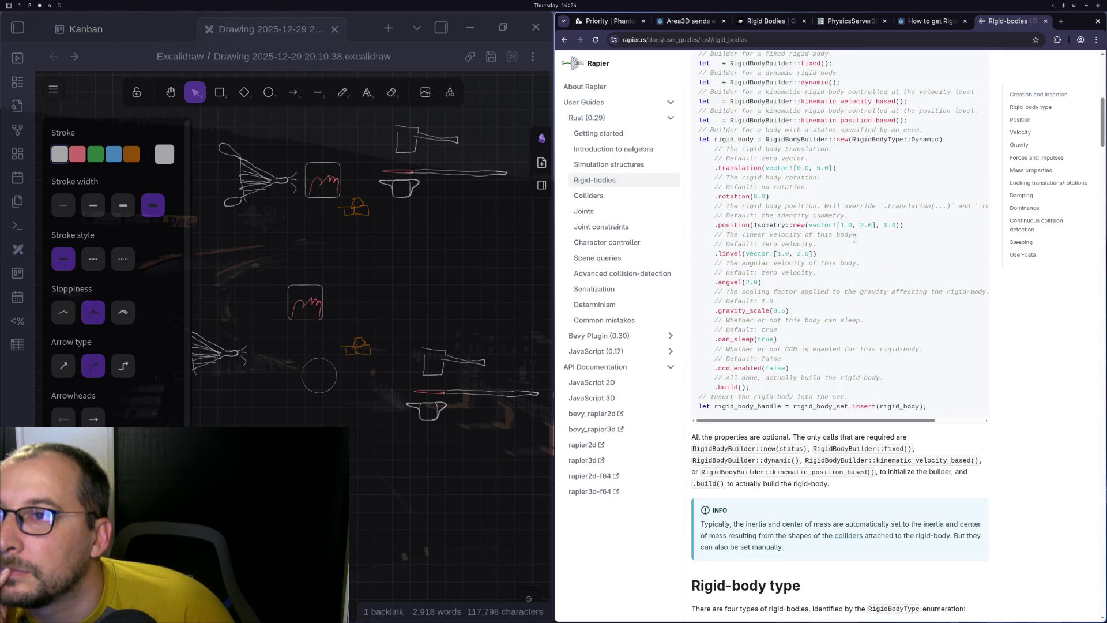
scroll(854, 238, "down", 10)
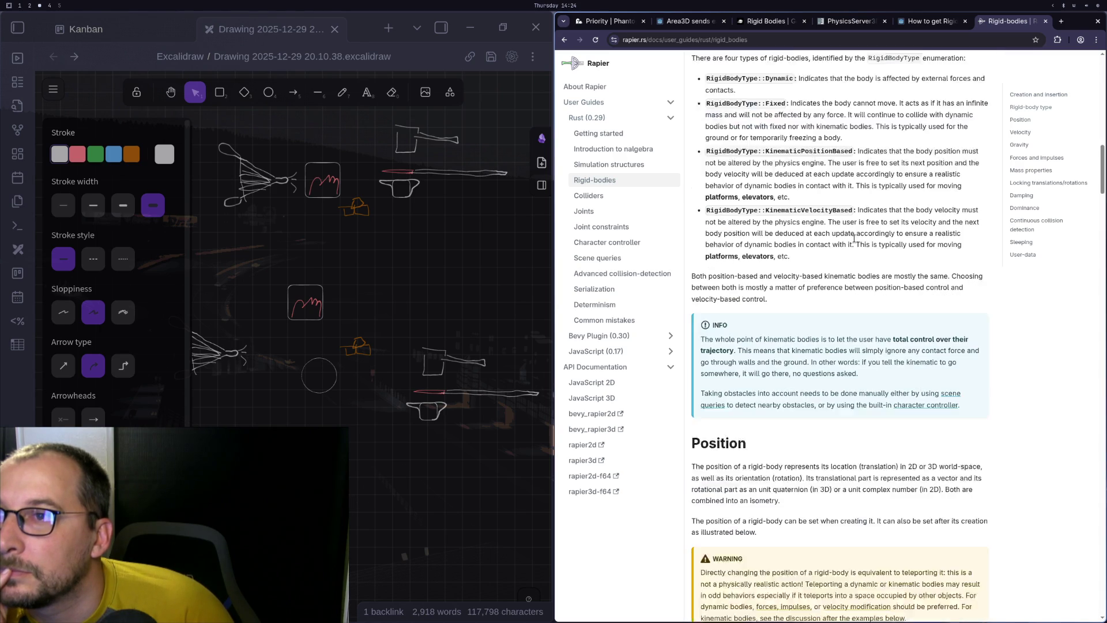
scroll(856, 242, "down", 10)
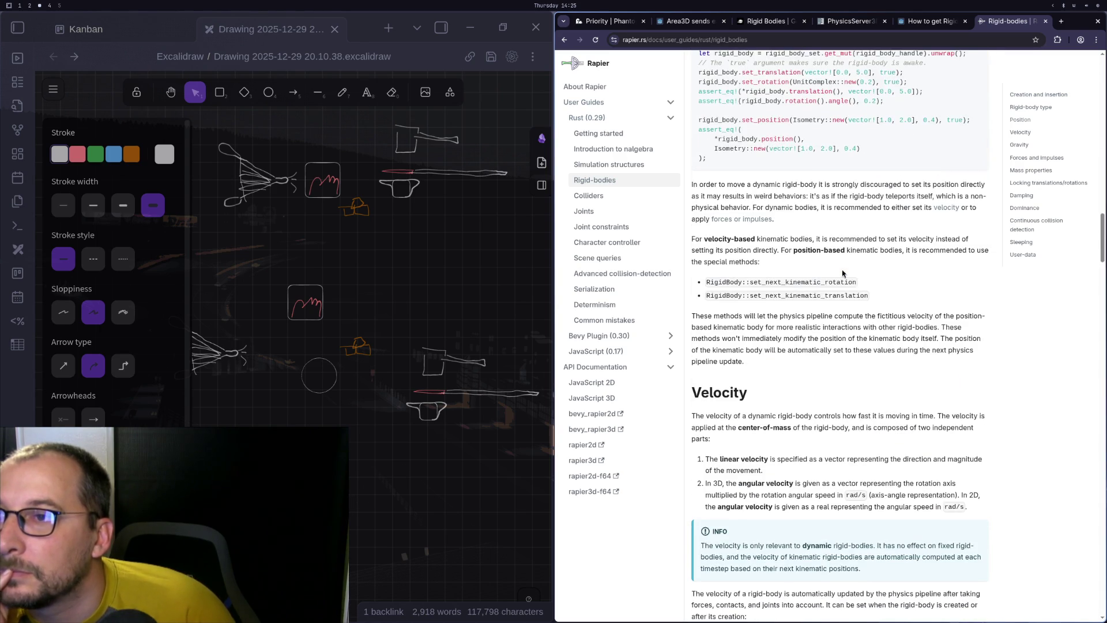
scroll(847, 271, "down", 4)
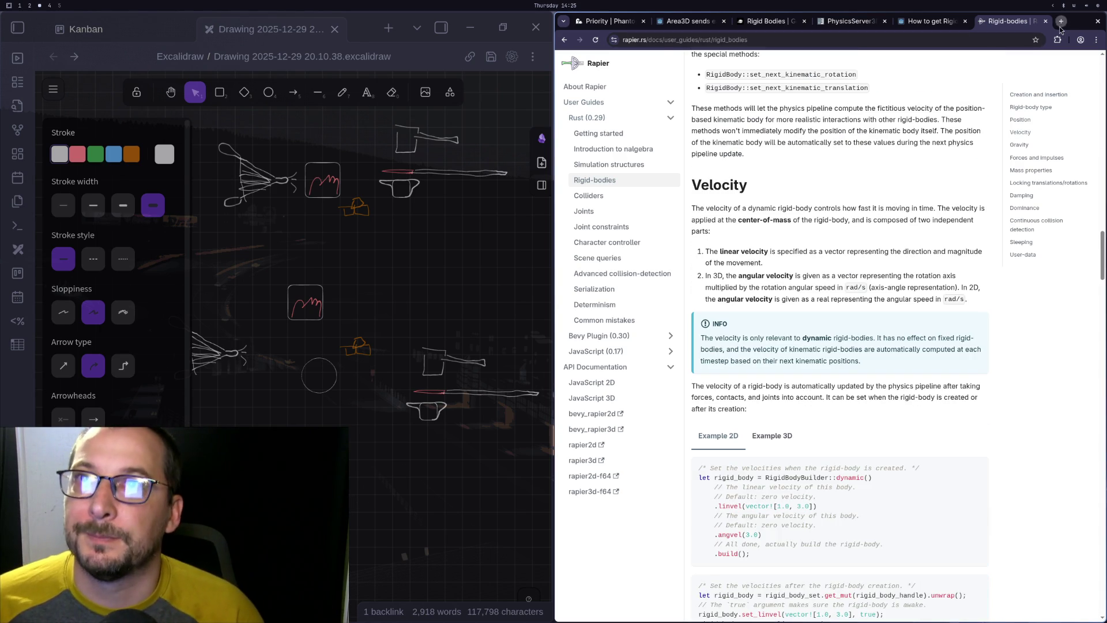
key("ctrl+t")
Enter and submit the query 'rapier godot detecting entering and exiting at the same time'
type("rapu")
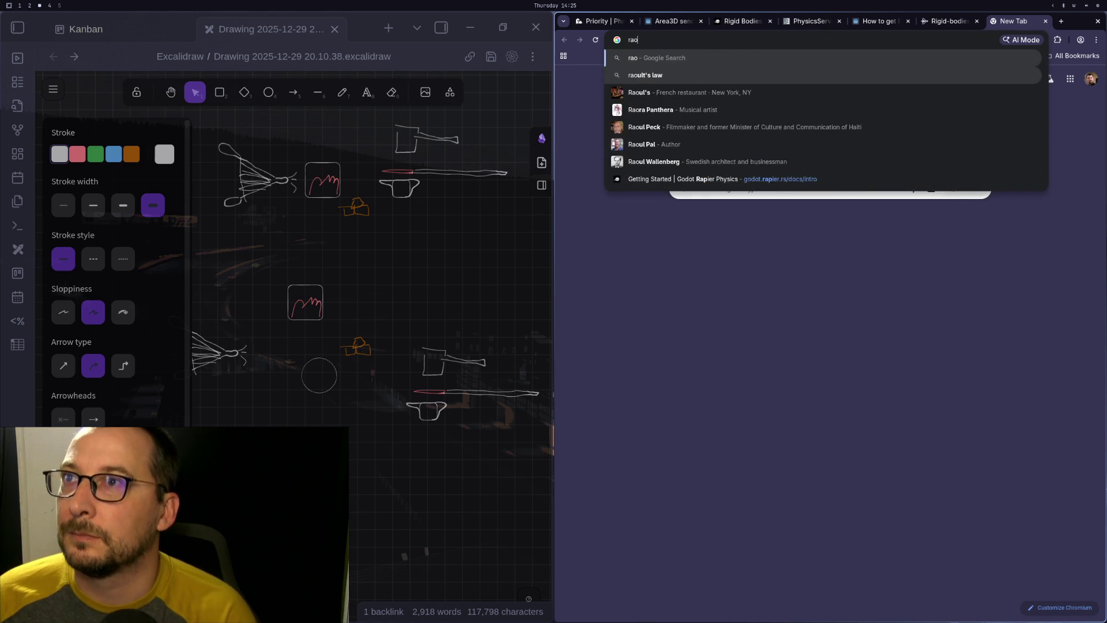
key("BackSpace")
type("ier")
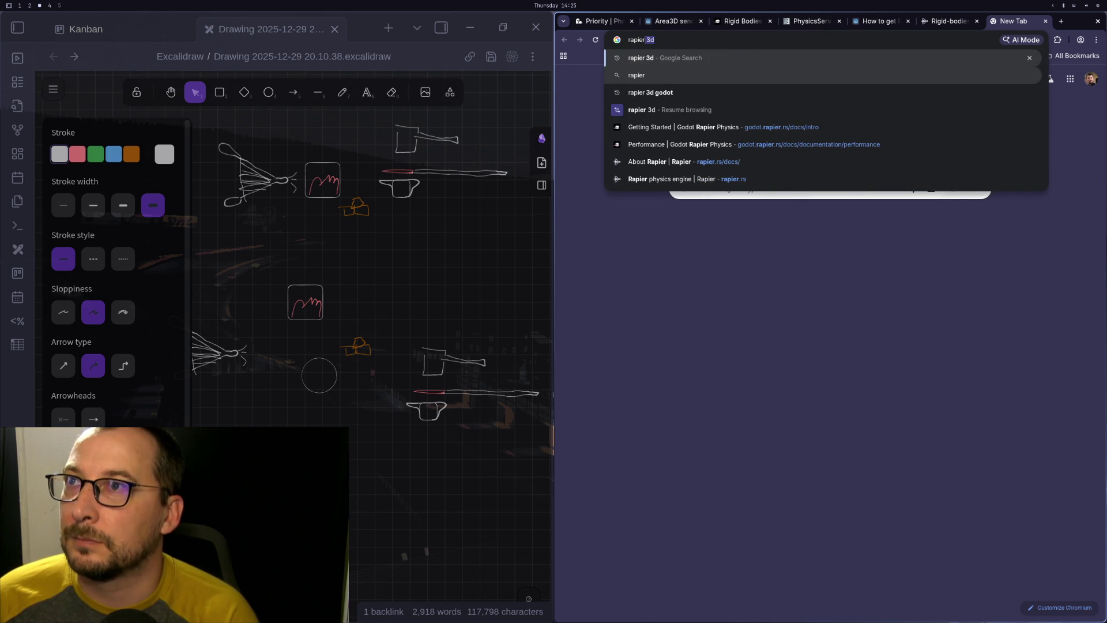
type(" godot ")
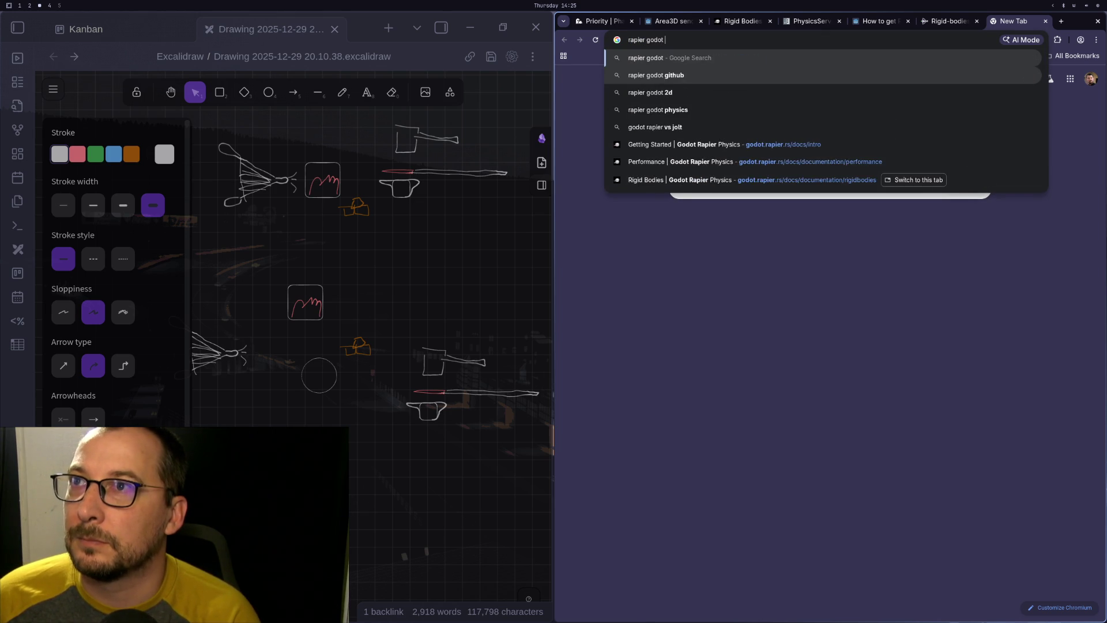
type("detecting")
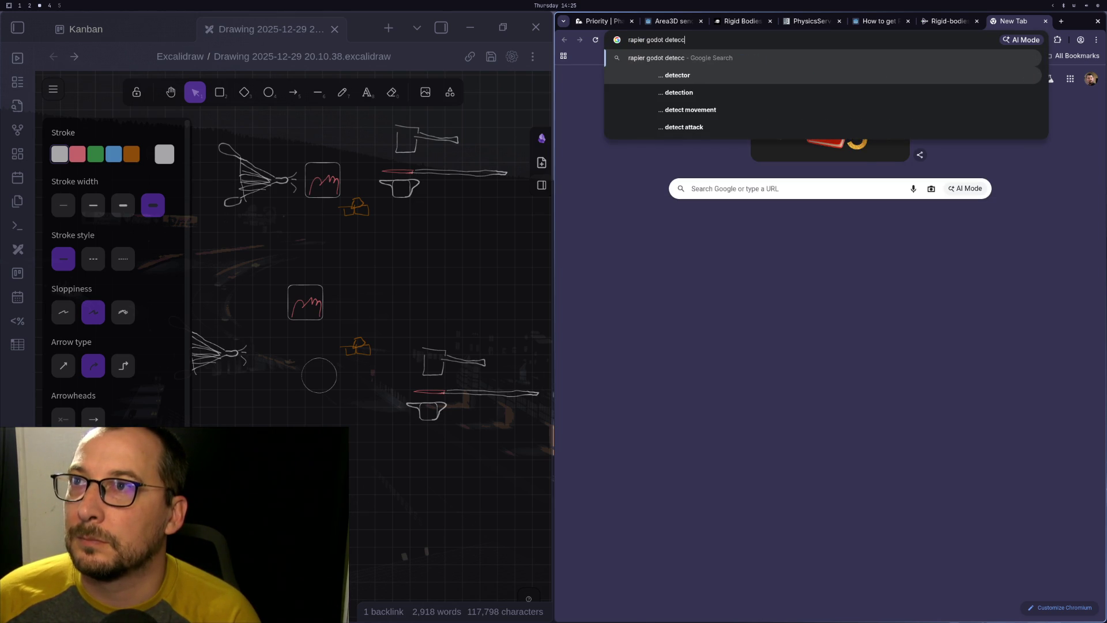
type(" e")
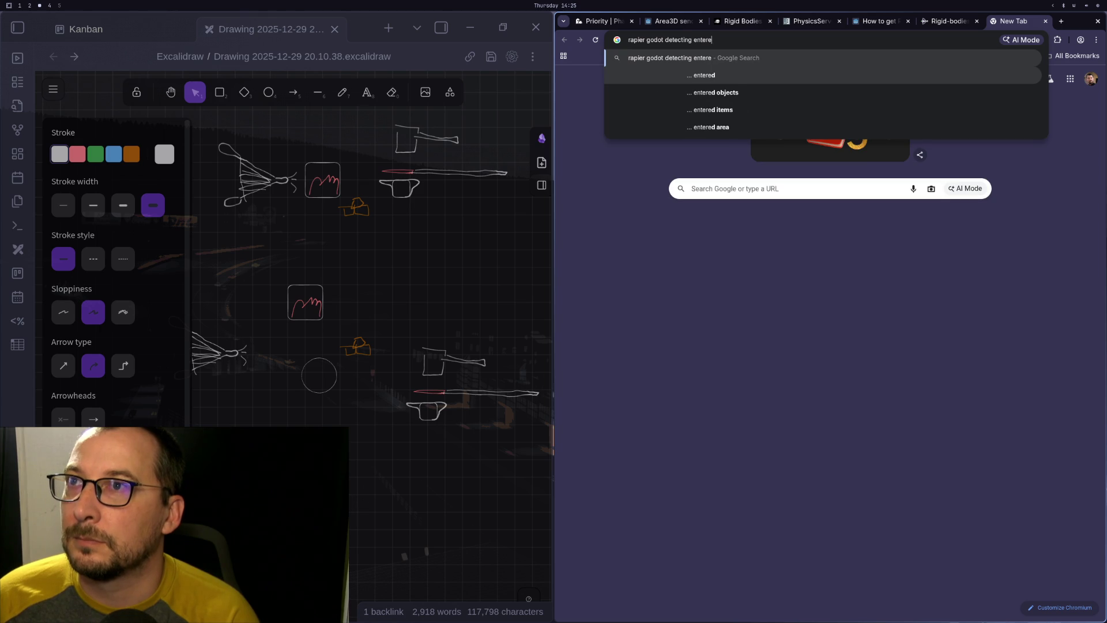
key("BackSpace")
type("ing and ex")
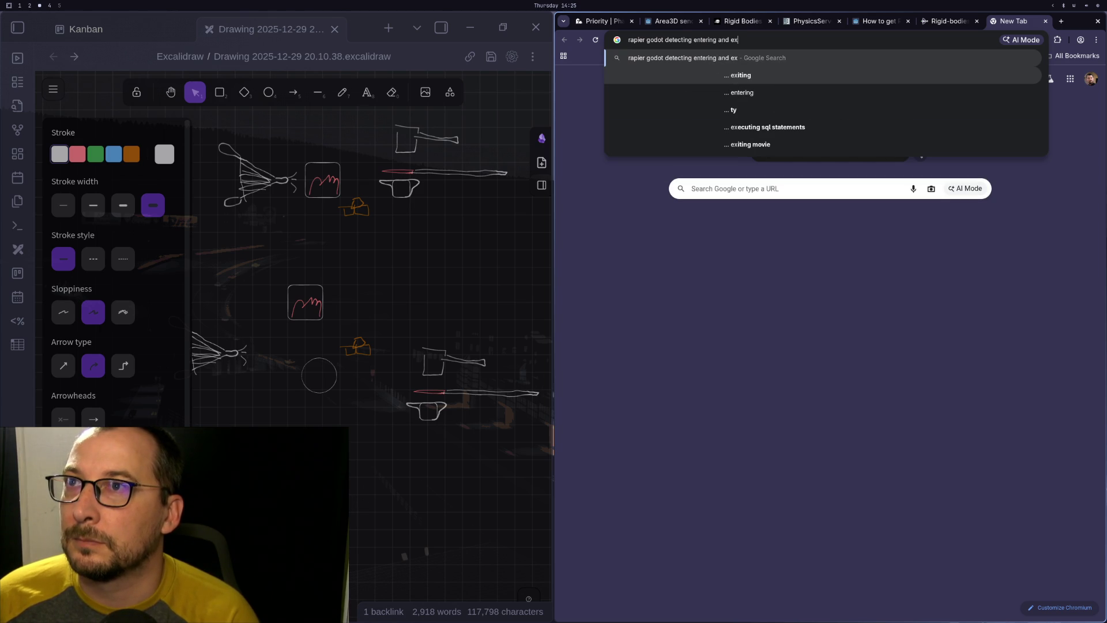
type("iting at t")
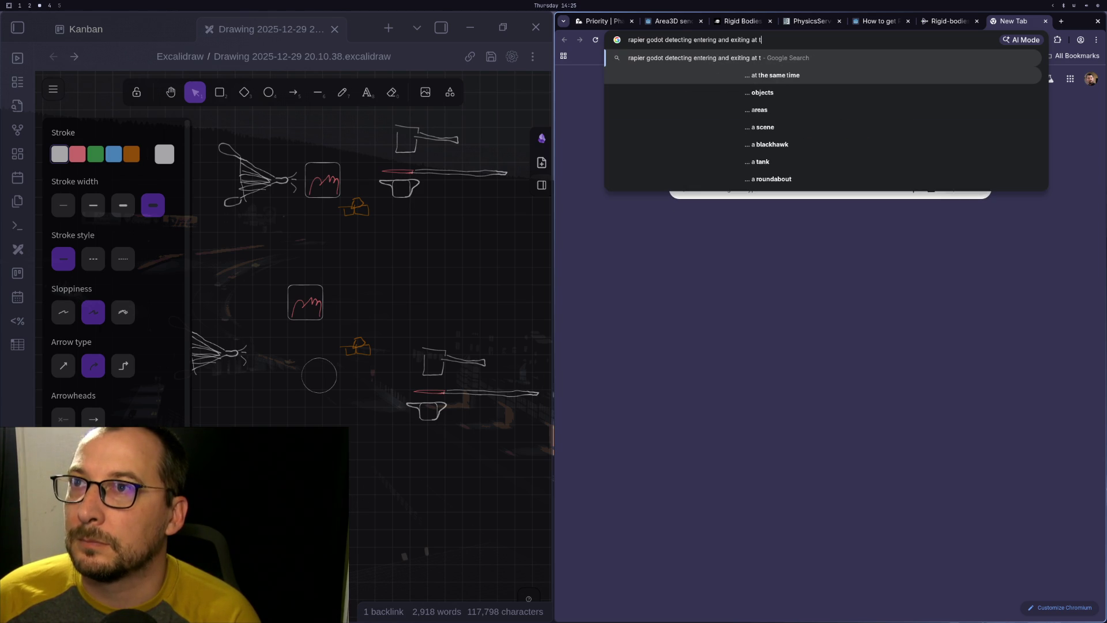
type("he same time")
key("Return")
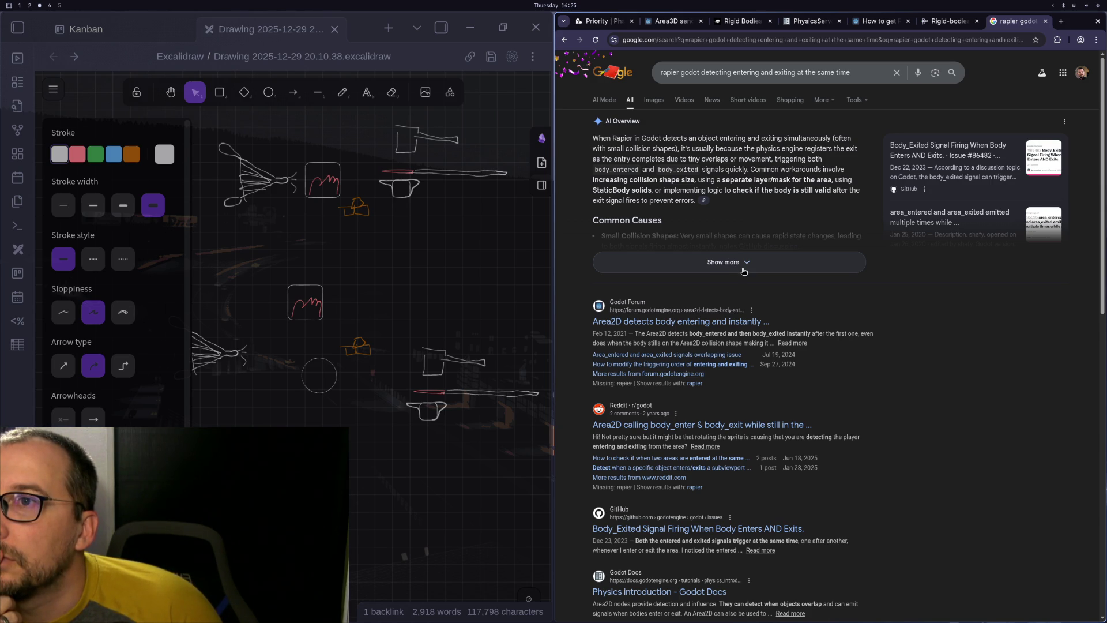
Show the full AI Overview, then scroll down to the Godot Forum, Reddit and GitHub results
left_click(744, 271)
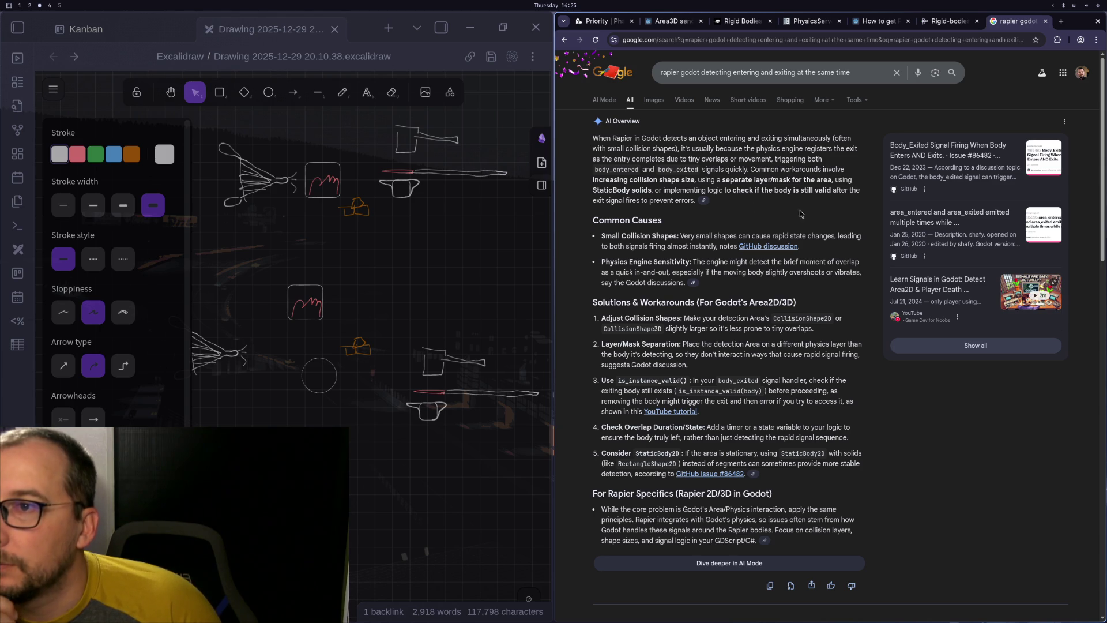
scroll(811, 214, "down", 3)
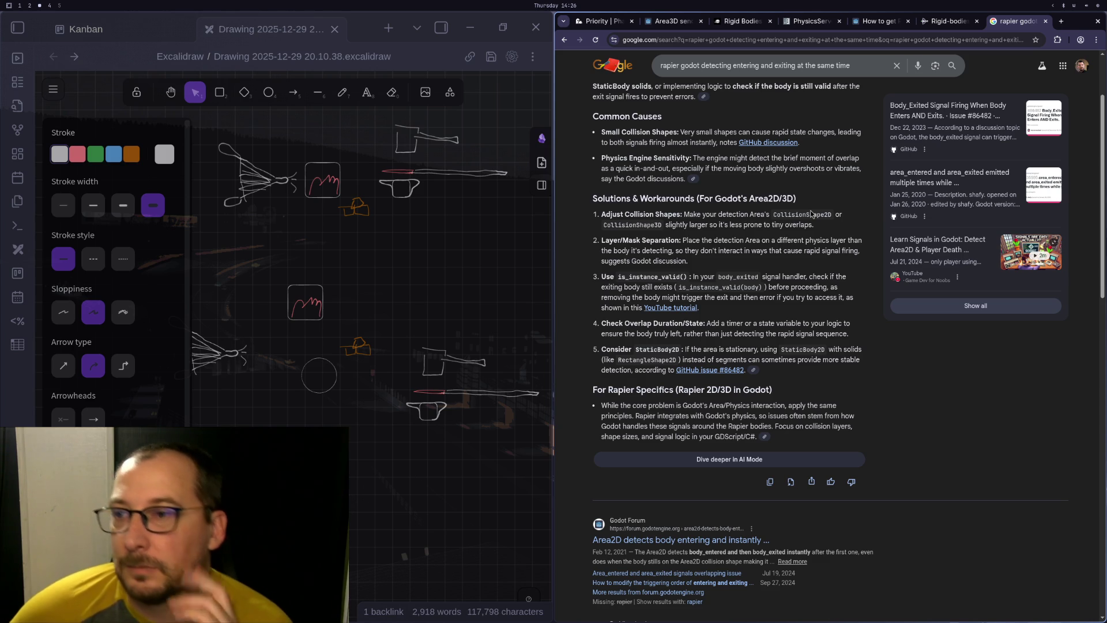
scroll(799, 168, "down", 5)
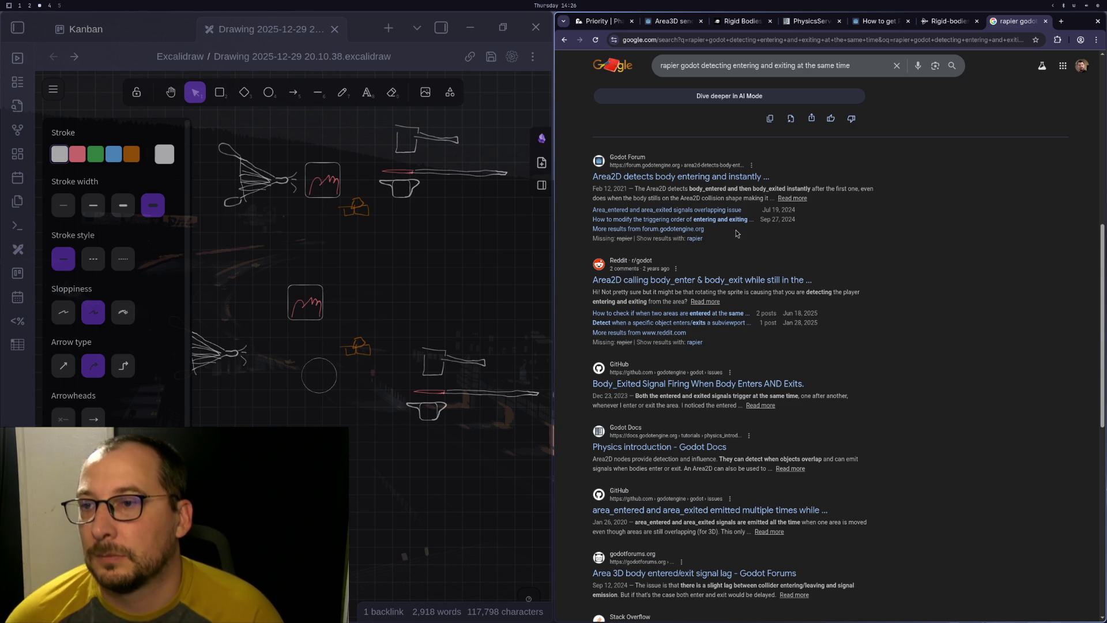
Switch to blacksmithing.gd in Neovim and move to the print("exited oven") line
key("super+1")
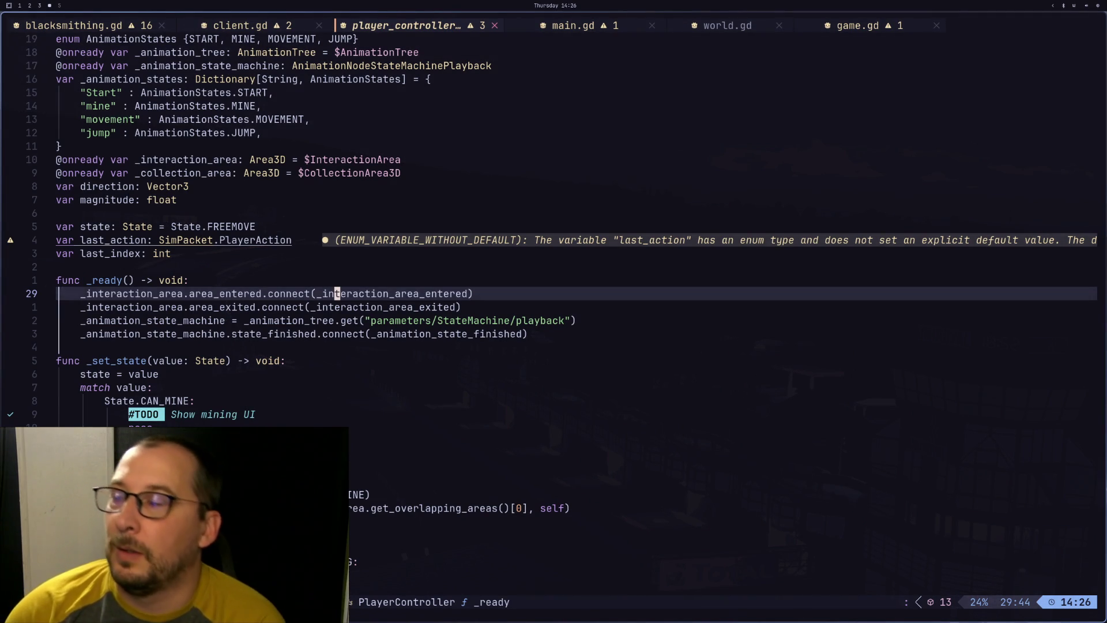
key("j")
key("j")
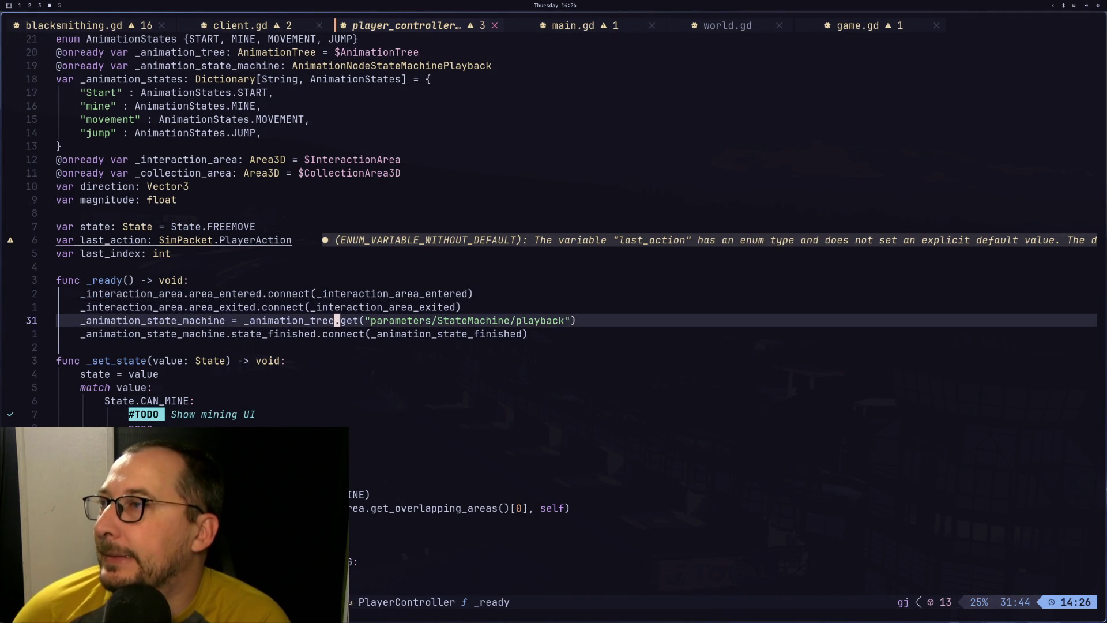
key("g")
key("p")
key("g")
key("p")
key("j")
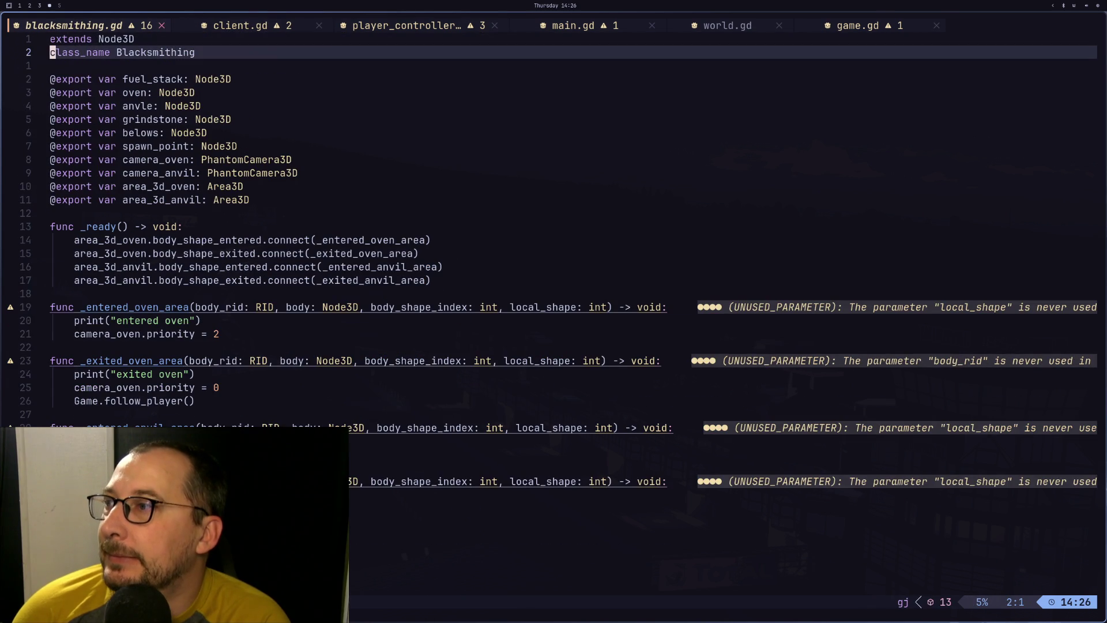
key("j")
key("j")
key("j")
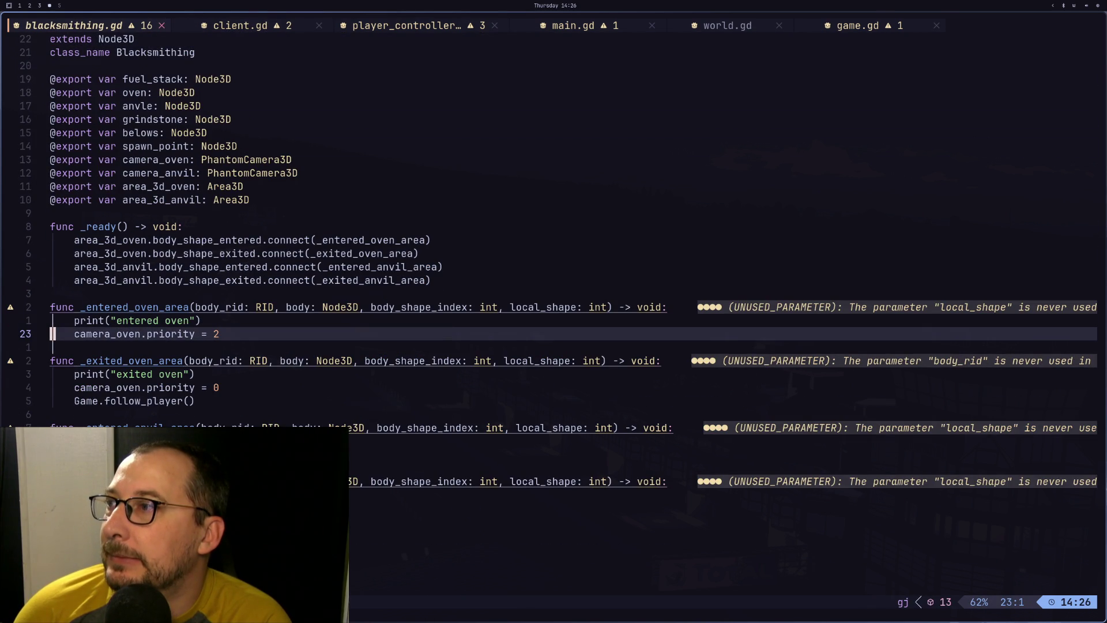
key("w")
key("w")
key("w")
key("k")
key("k")
key("j")
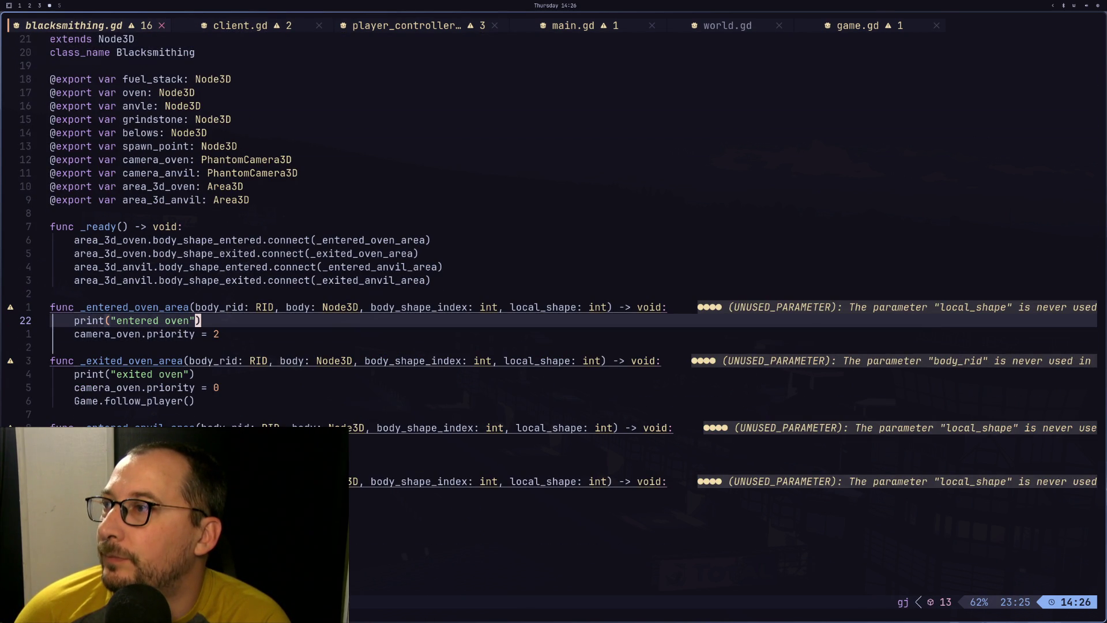
key("j")
key("j")
key("j")
Start an area_3d_oven validity check on a new line below the exited-oven print
key("o")
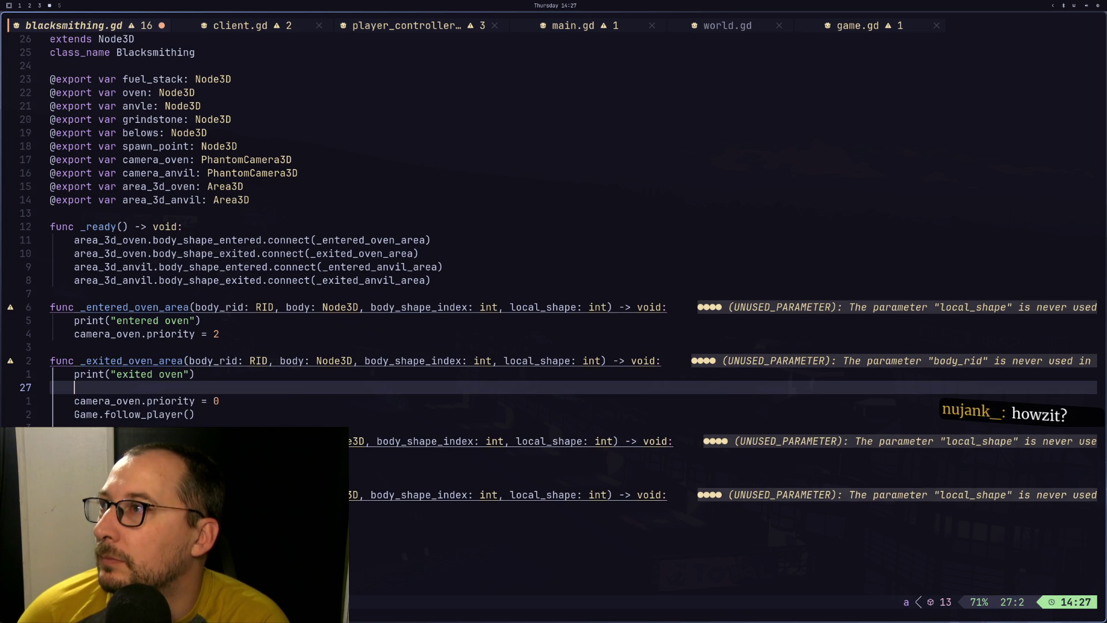
type("are")
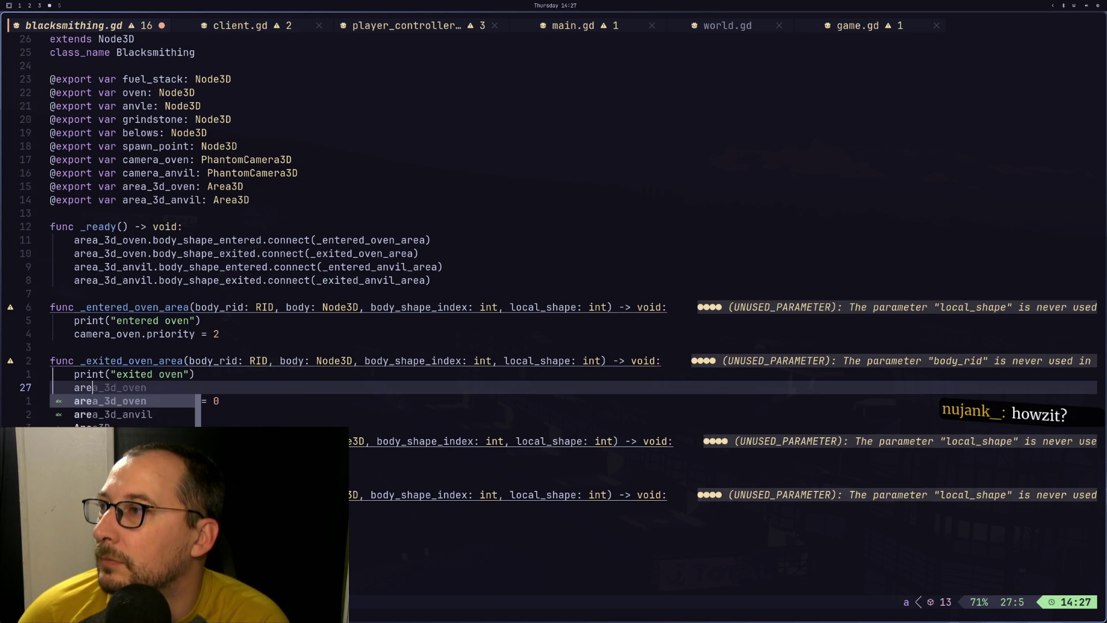
key("ctrl+y")
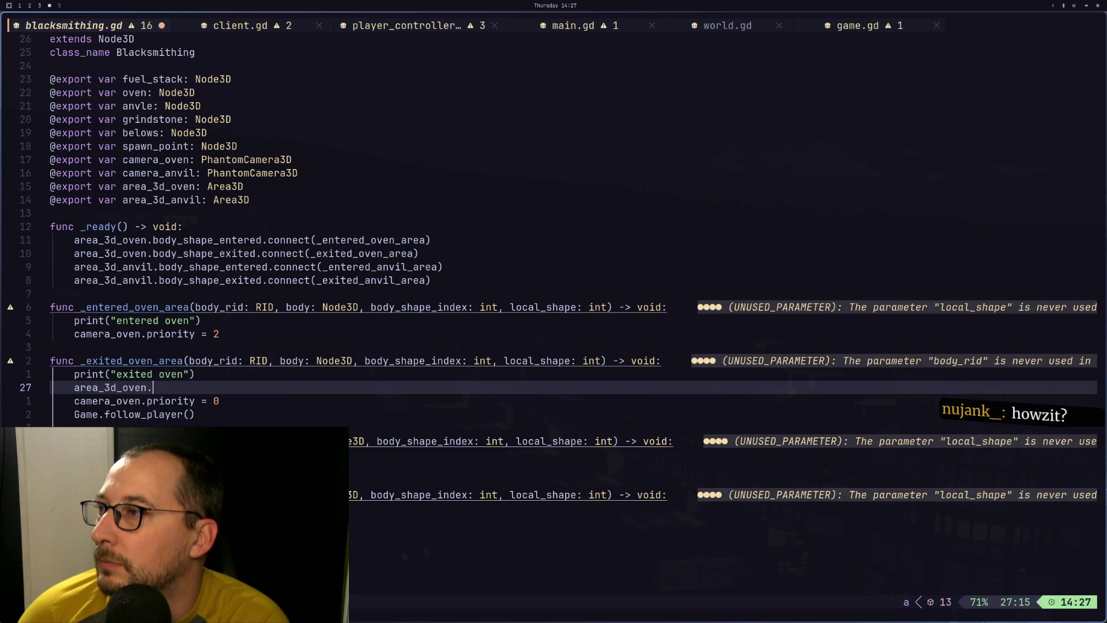
type(".is_")
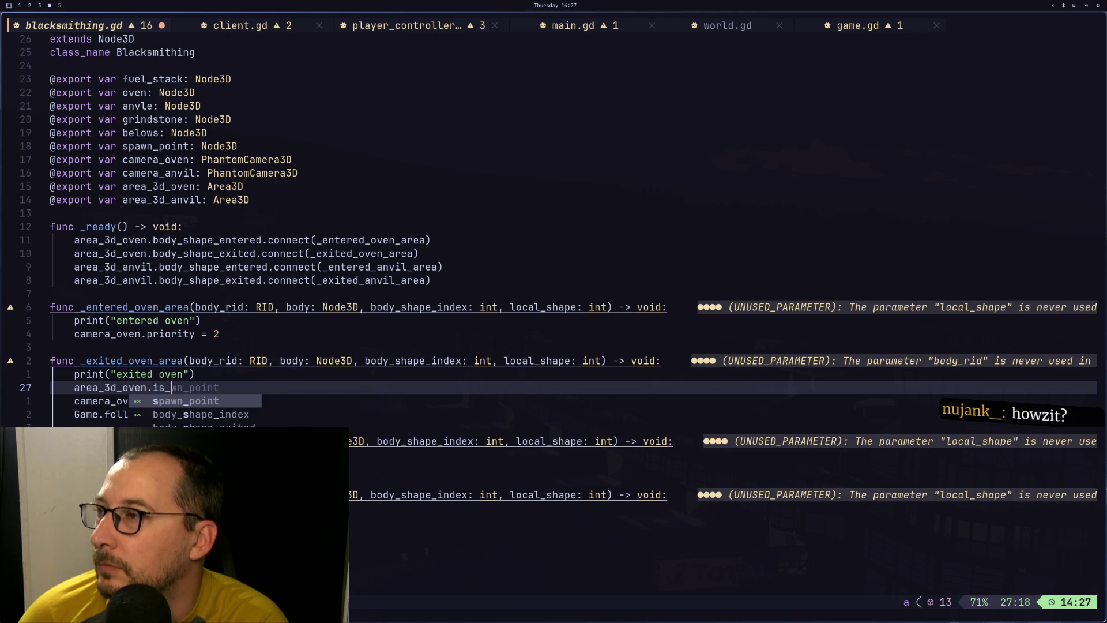
key("BackSpace")
key("BackSpace")
key("BackSpace")
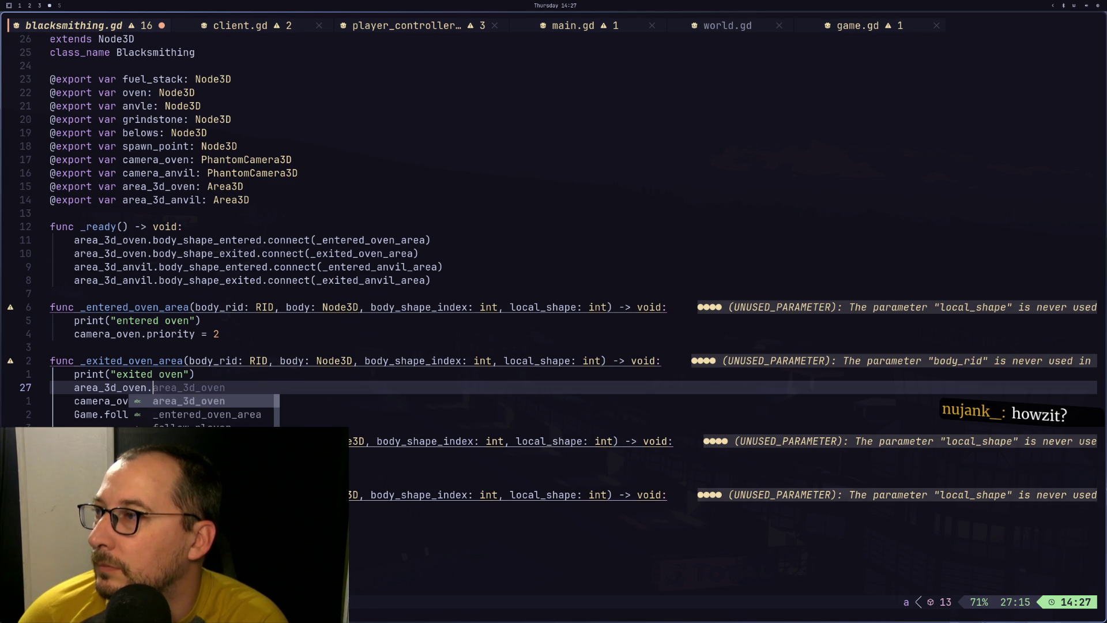
type("valid")
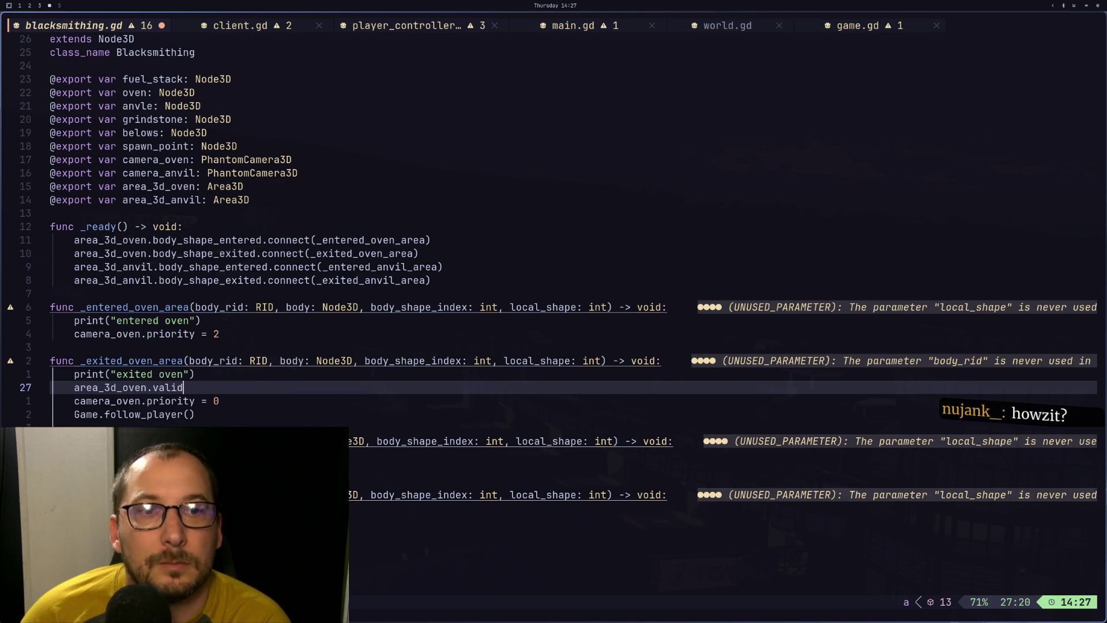
key("Escape")
type("xdois")
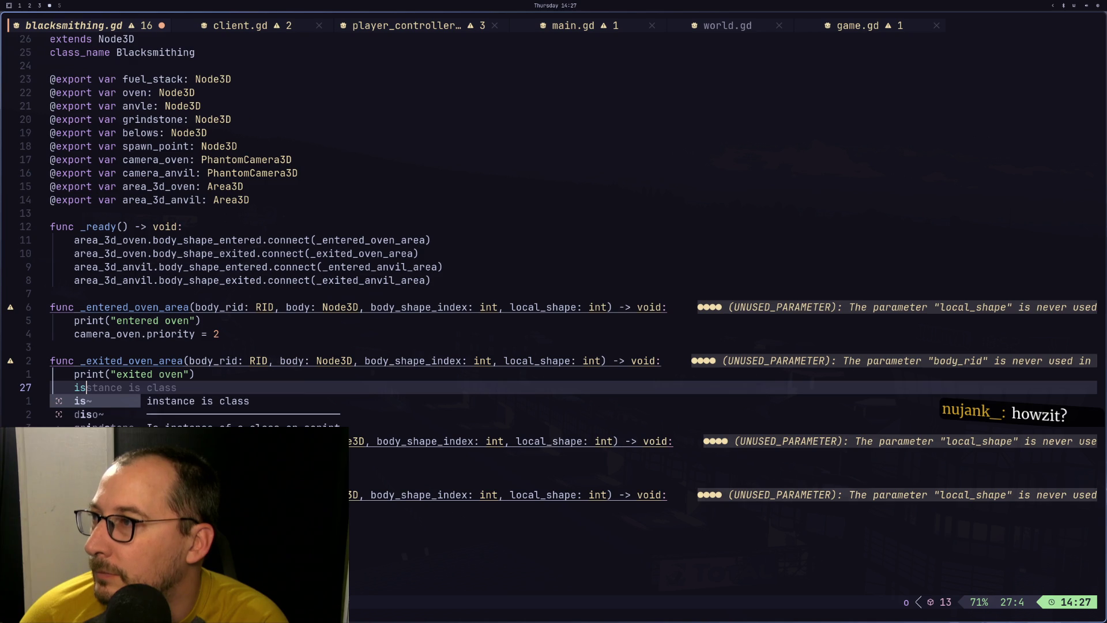
key("BackSpace")
key("BackSpace")
type("is_stil")
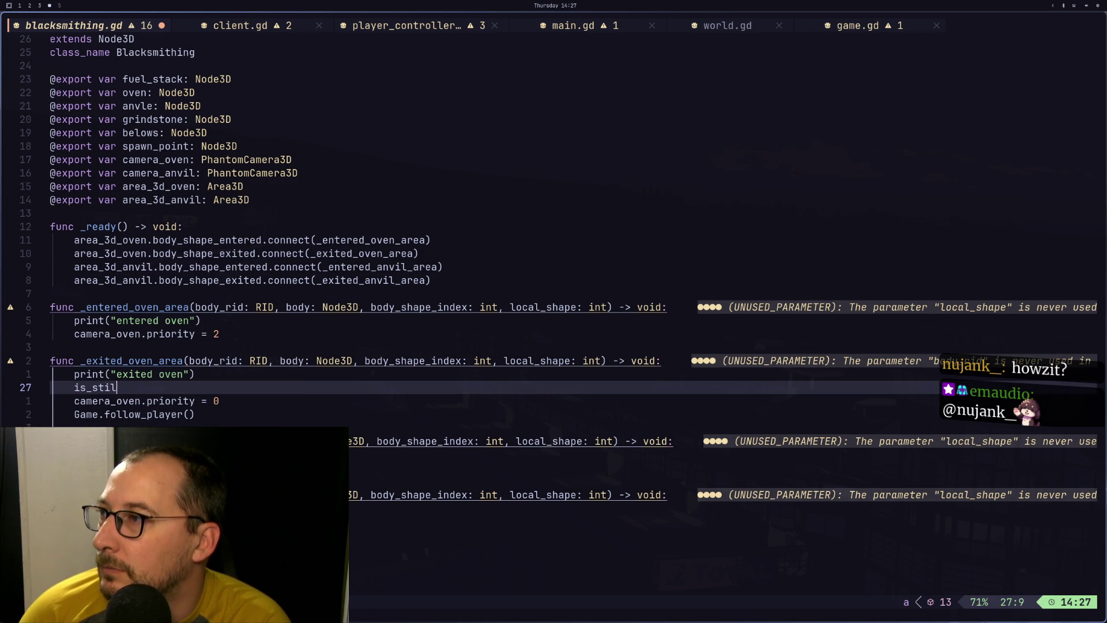
Discard the unfinished is_stil line, save the script with :w, and return to the browser
key("ctrl+u")
key("BackSpace")
key("Escape")
type(":w")
key("Return")
key("super+3")
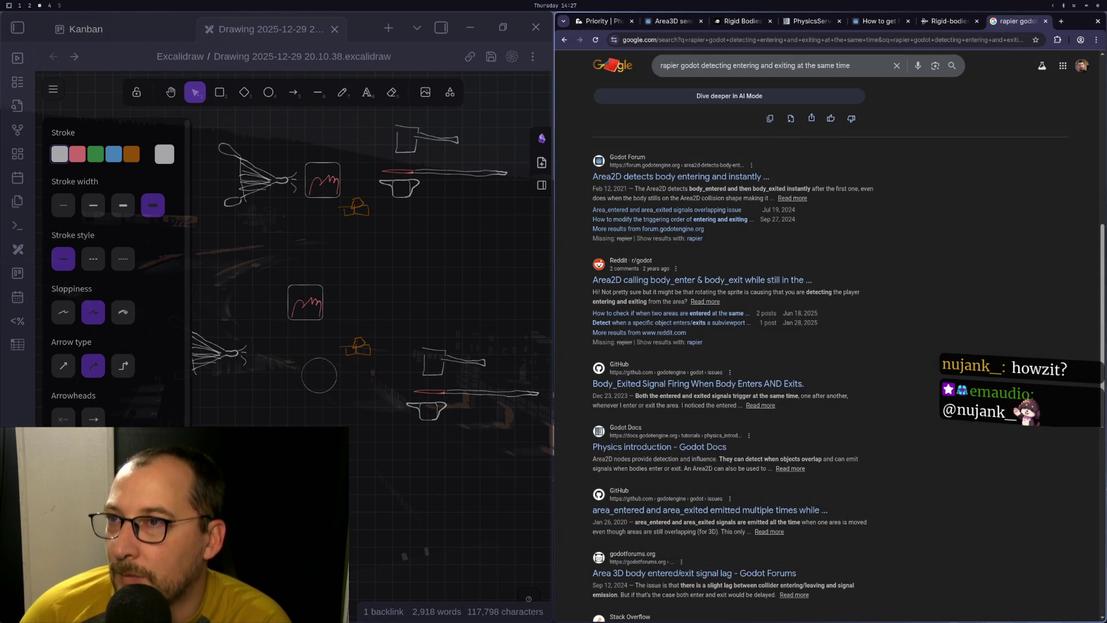
Scroll up to the AI Overview on Area enter/exit workarounds, then switch to Godot
scroll(932, 199, "up", 7)
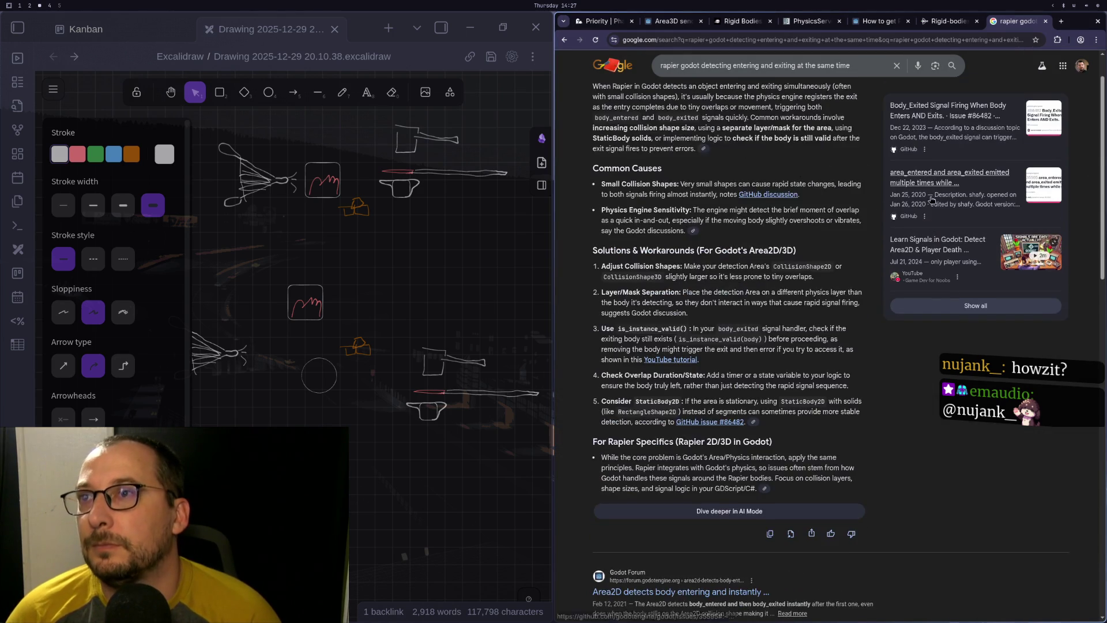
scroll(774, 225, "up", 2)
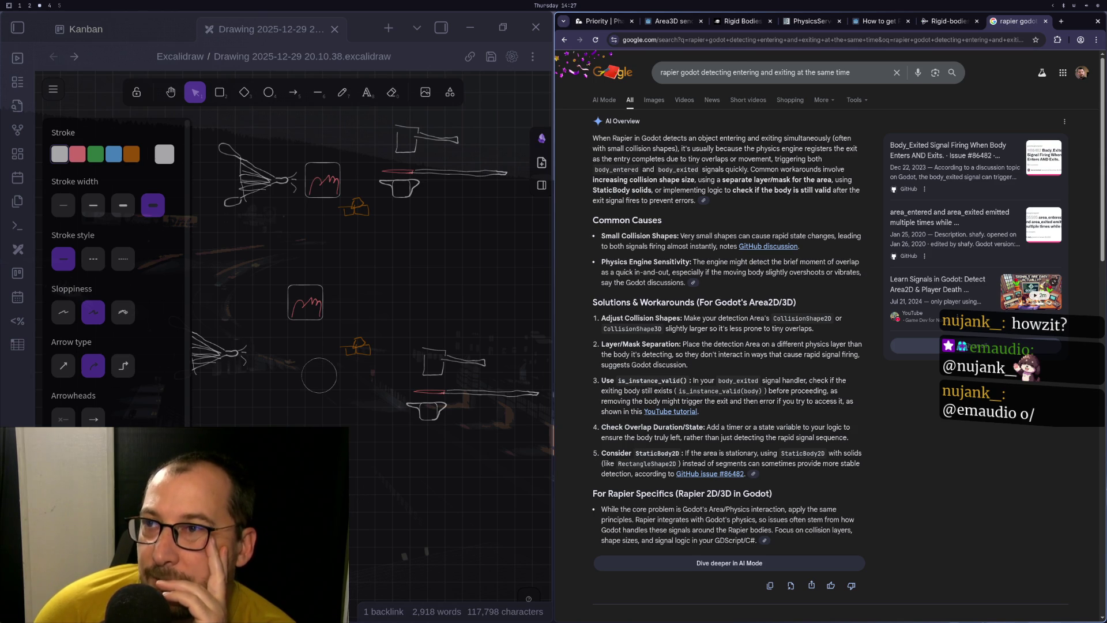
key("super+1")
key("super+2")
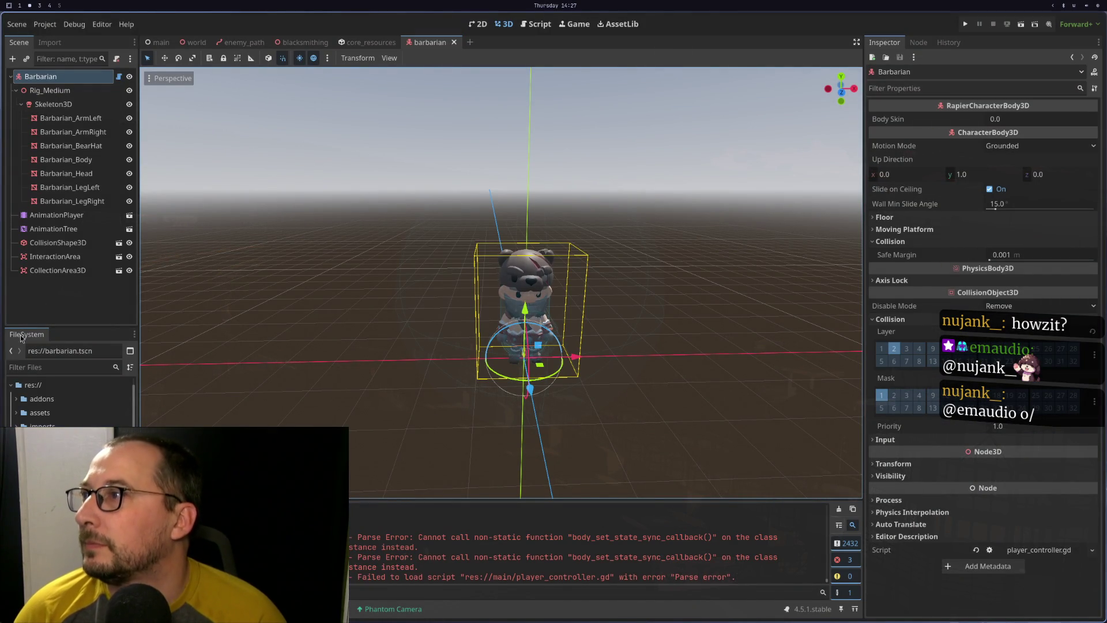
left_click(67, 258)
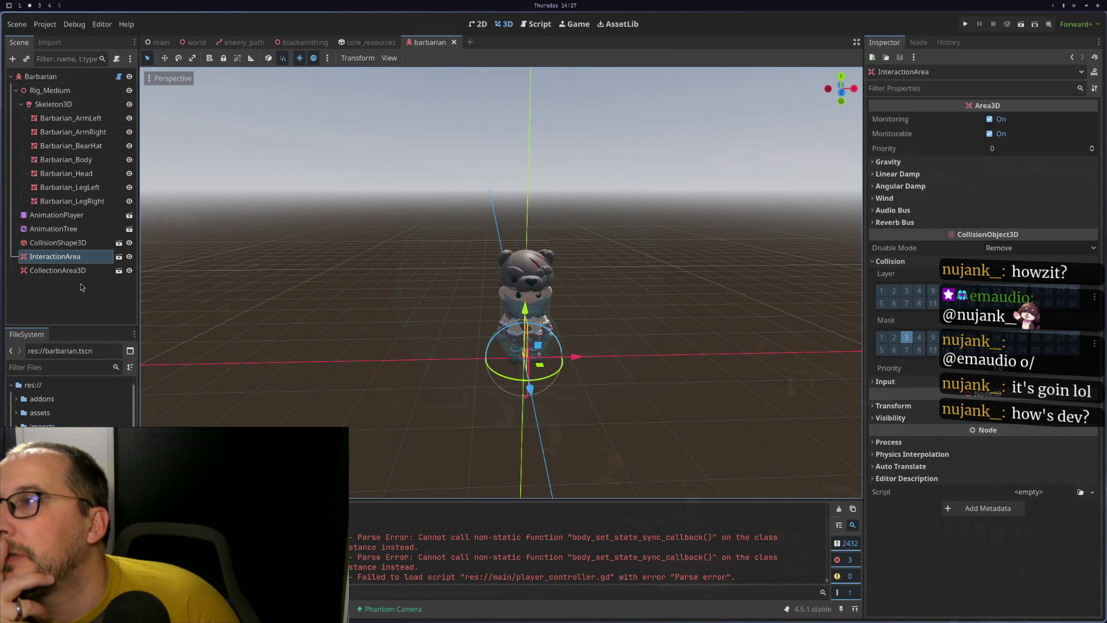
left_click(68, 270)
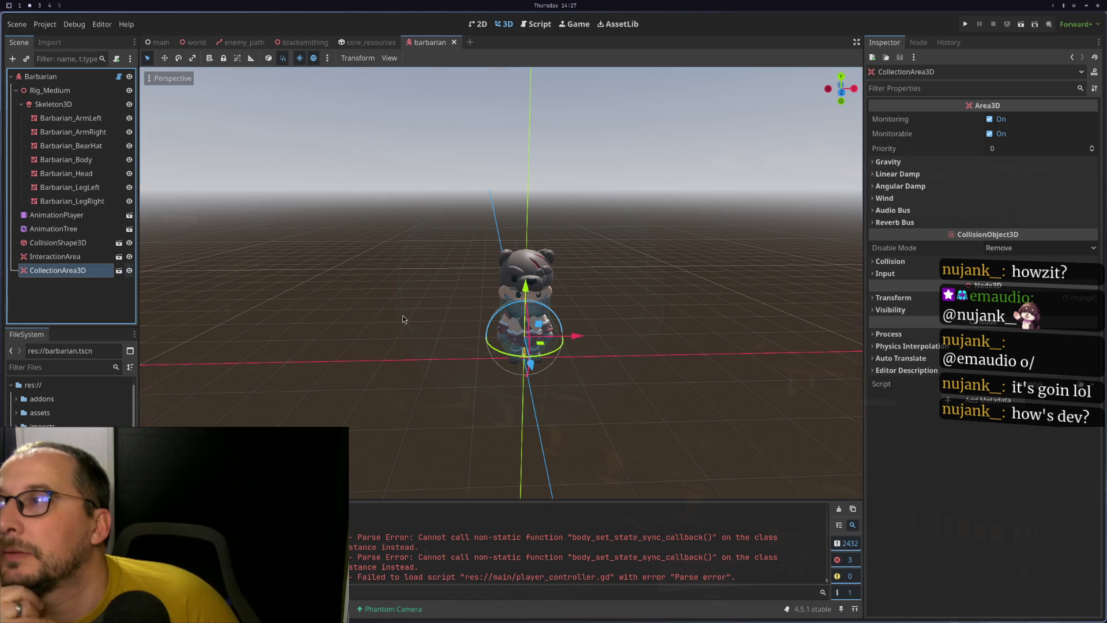
left_click(888, 262)
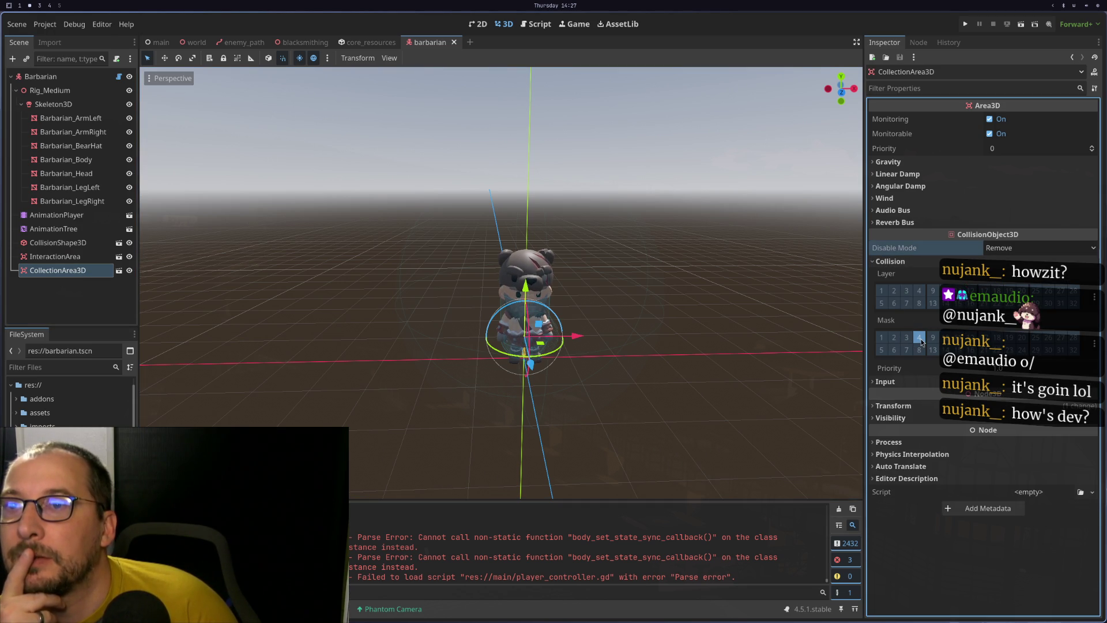
left_click(79, 242)
left_click(85, 81)
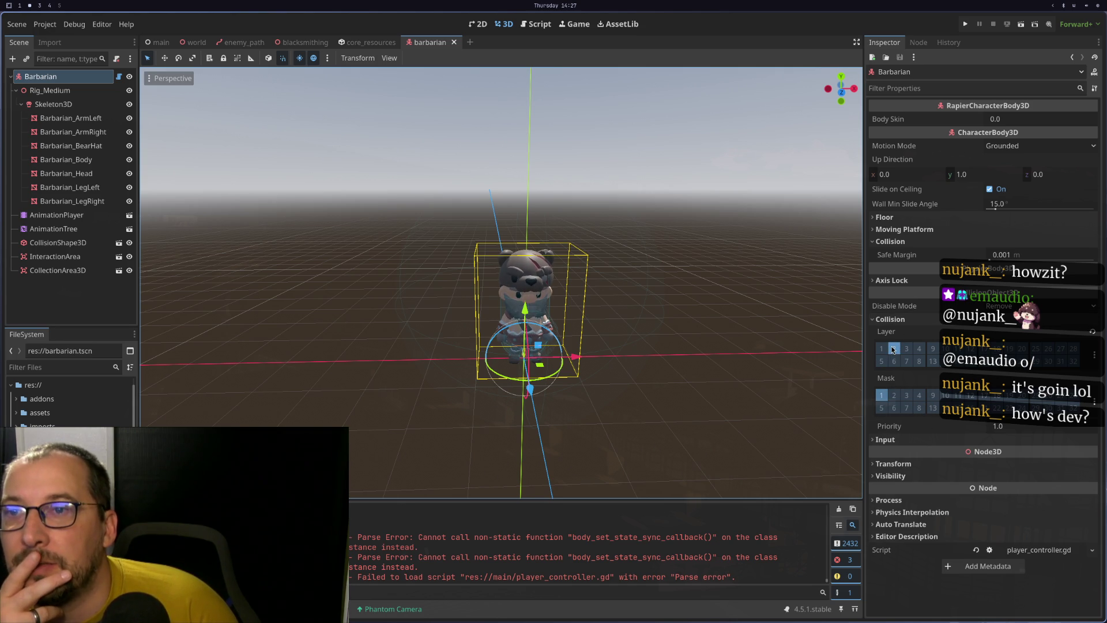
In the blacksmithing scene, make OvenArea3D's collision mask include layer 2
left_click(306, 43)
scroll(63, 213, "down", 5)
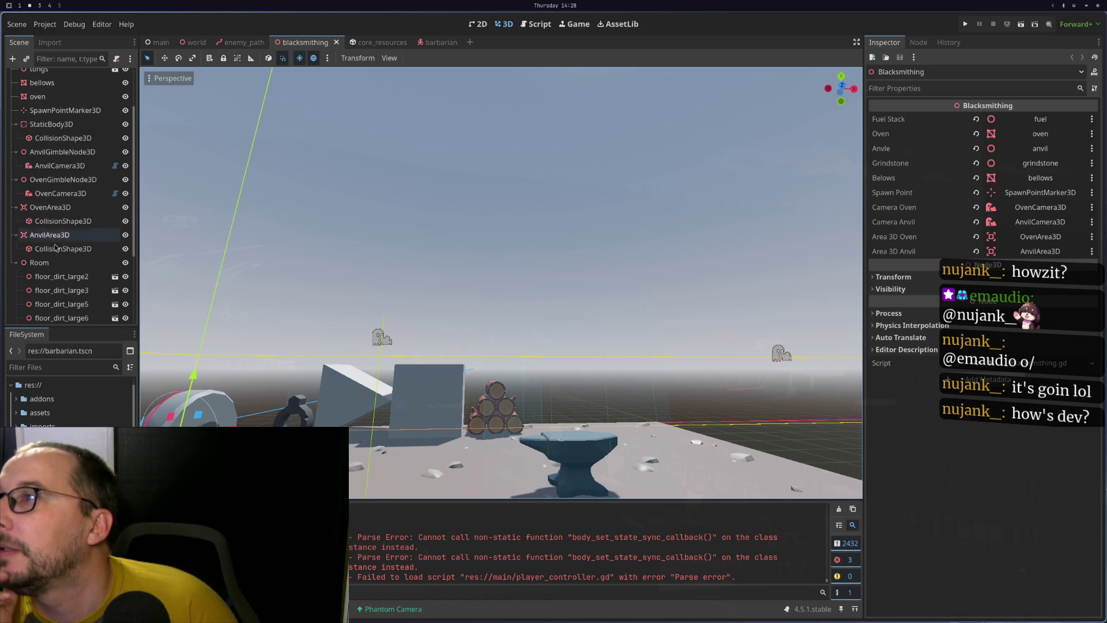
scroll(63, 214, "up", 1)
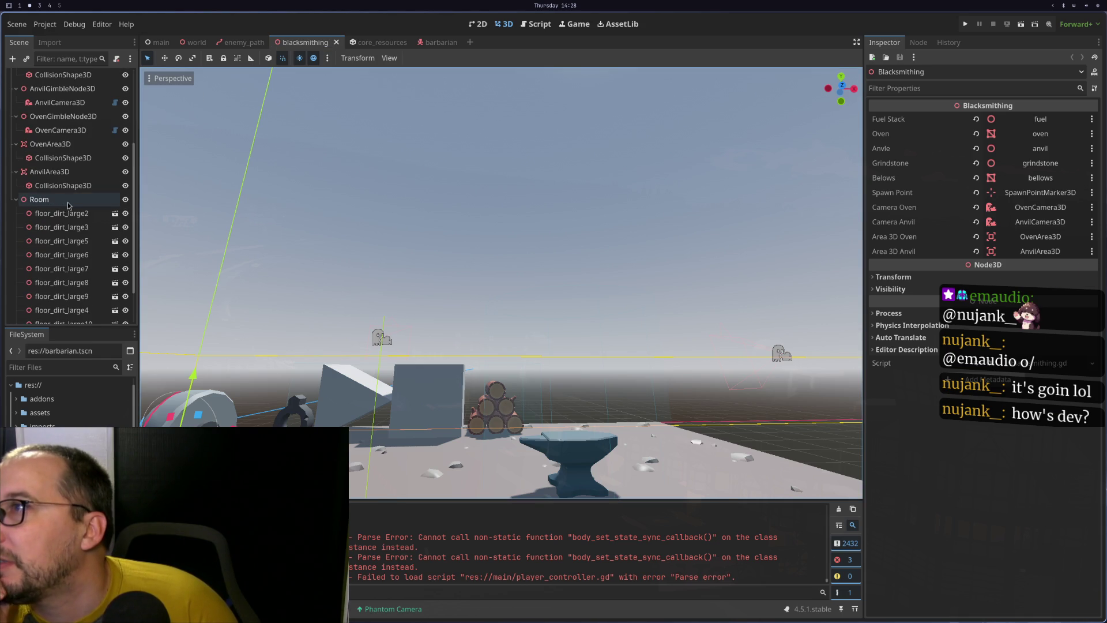
left_click(66, 146)
key("f")
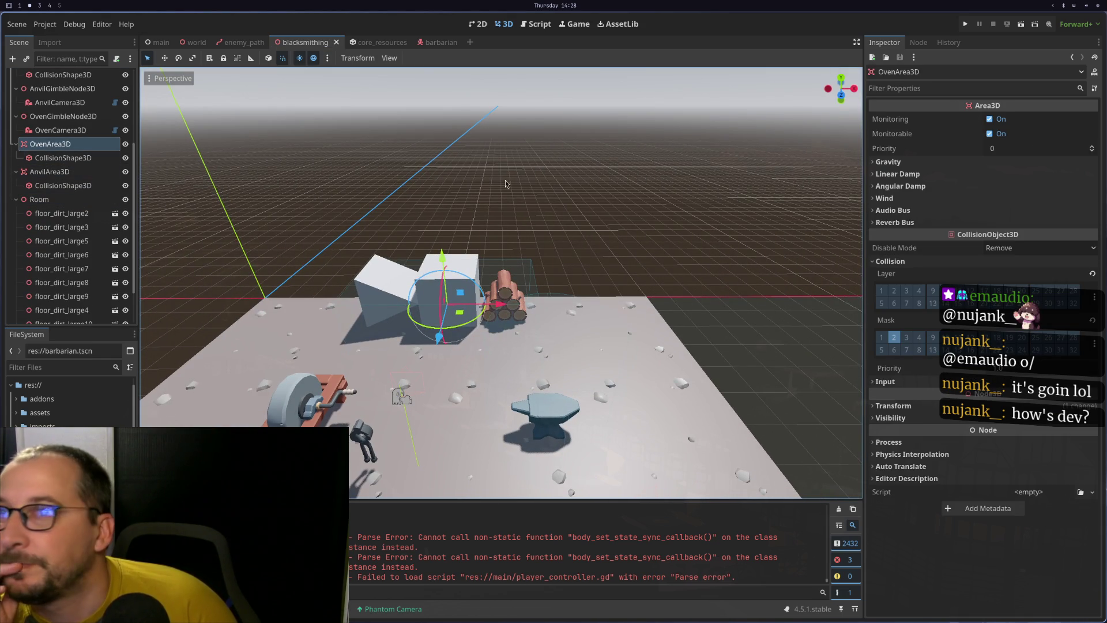
left_click(893, 335)
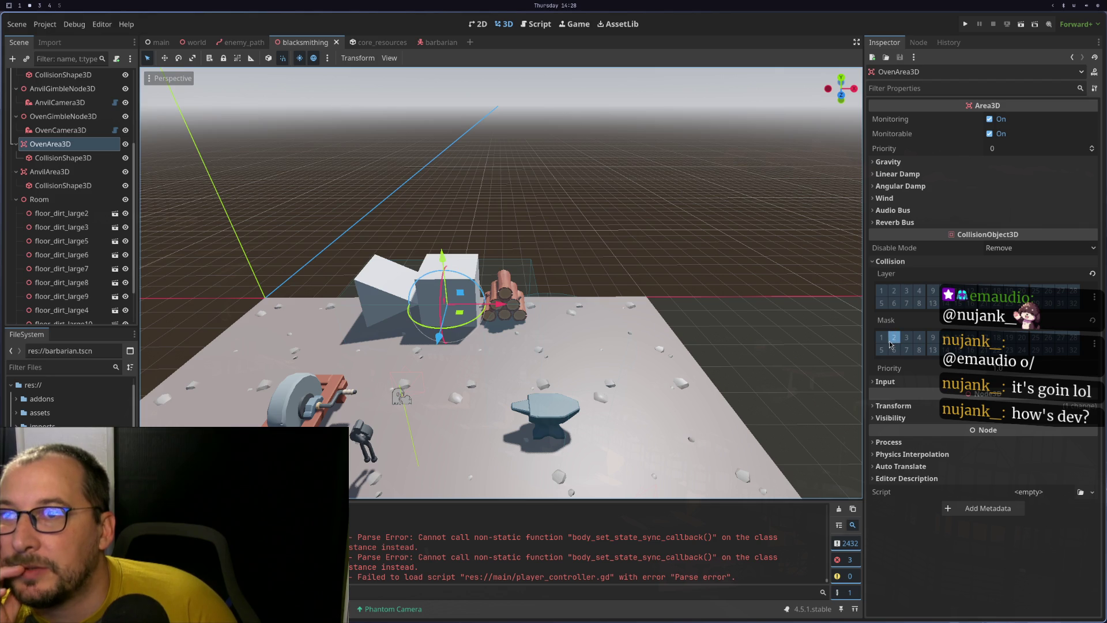
Put AnvilArea3D and OvenArea3D on collision layer 9, then run the game
left_click(49, 172)
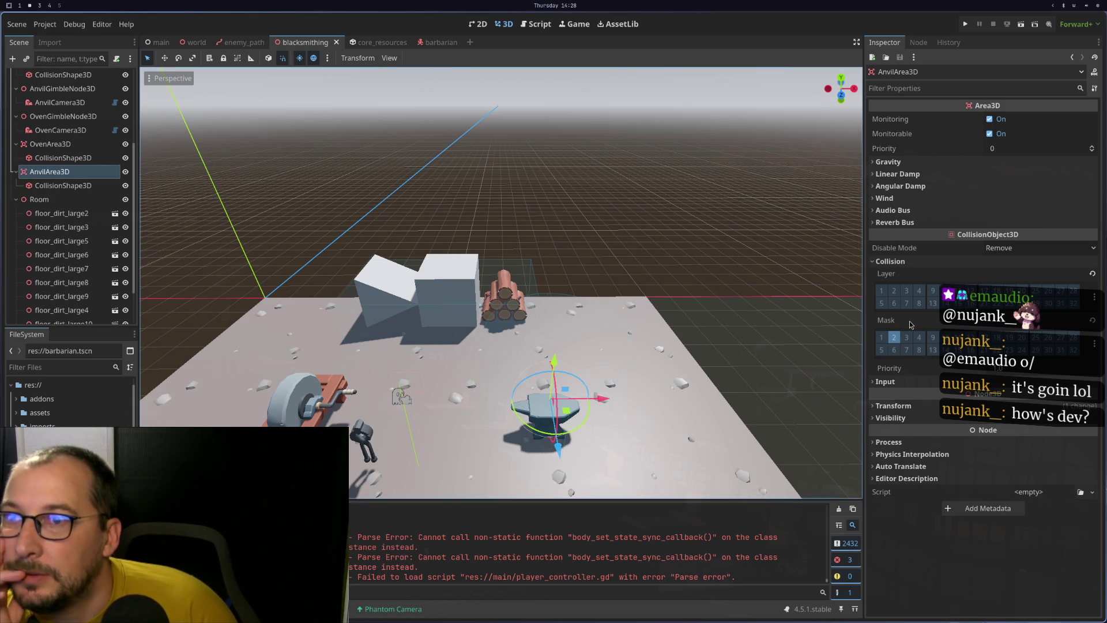
left_click(932, 290)
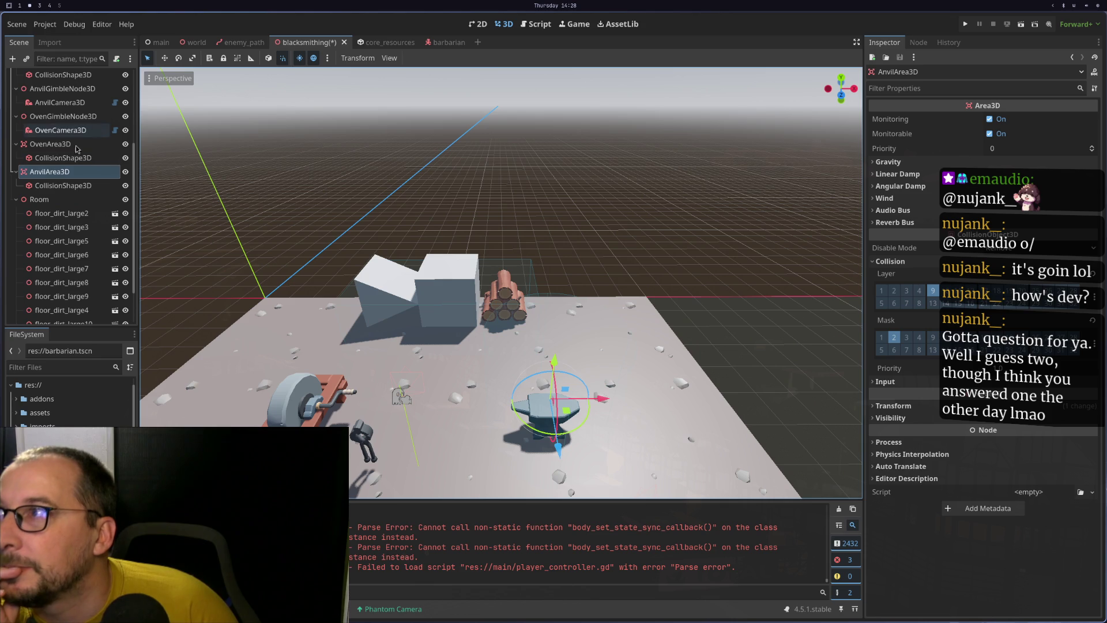
left_click(50, 144)
left_click(933, 290)
left_click(965, 23)
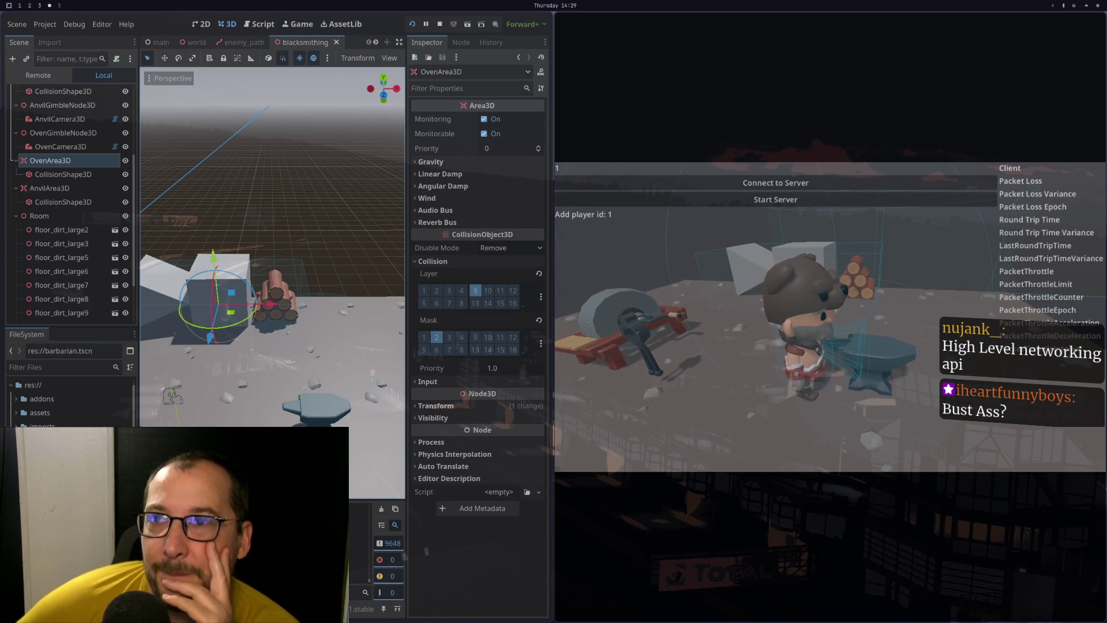
Switch from the running game to Google's AI overview in the browser
key("super+3")
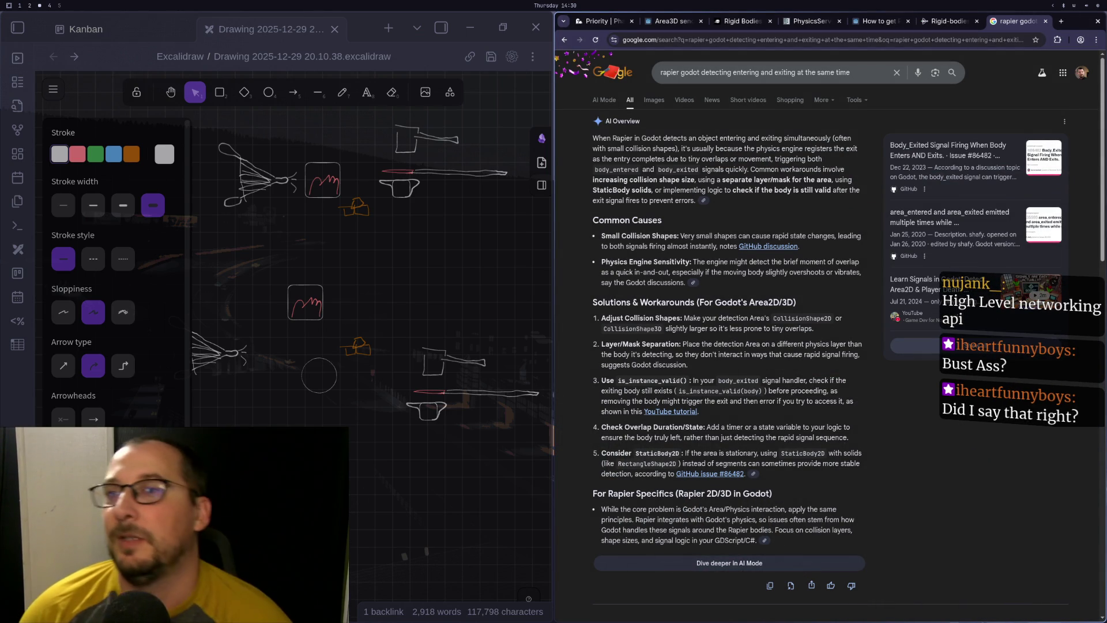
Copy is_instance_valid() from the AI overview and search 'is_instance_valid godot'
left_click_drag(665, 381, 617, 381)
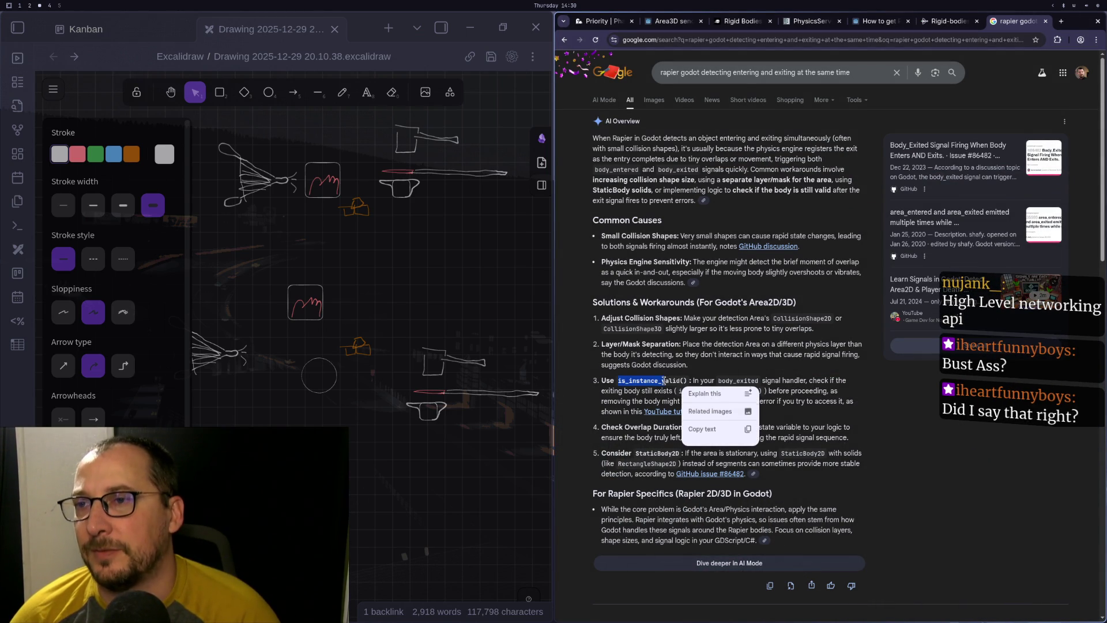
left_click(743, 73)
key("ctrl+a")
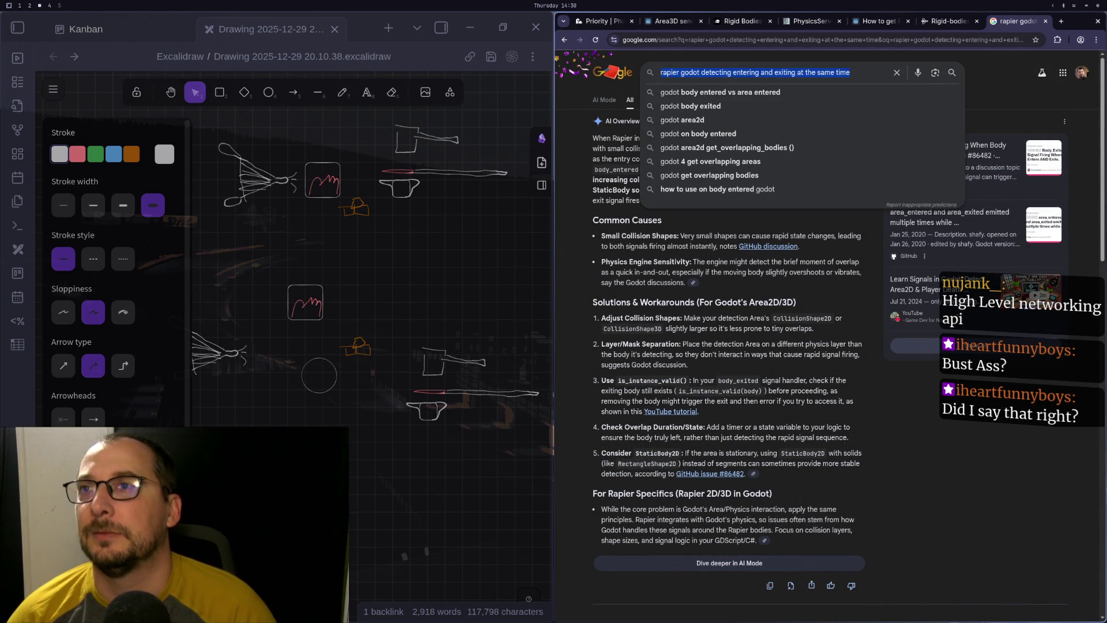
type("is_instance_v")
type("alid")
key("Down")
key("Return")
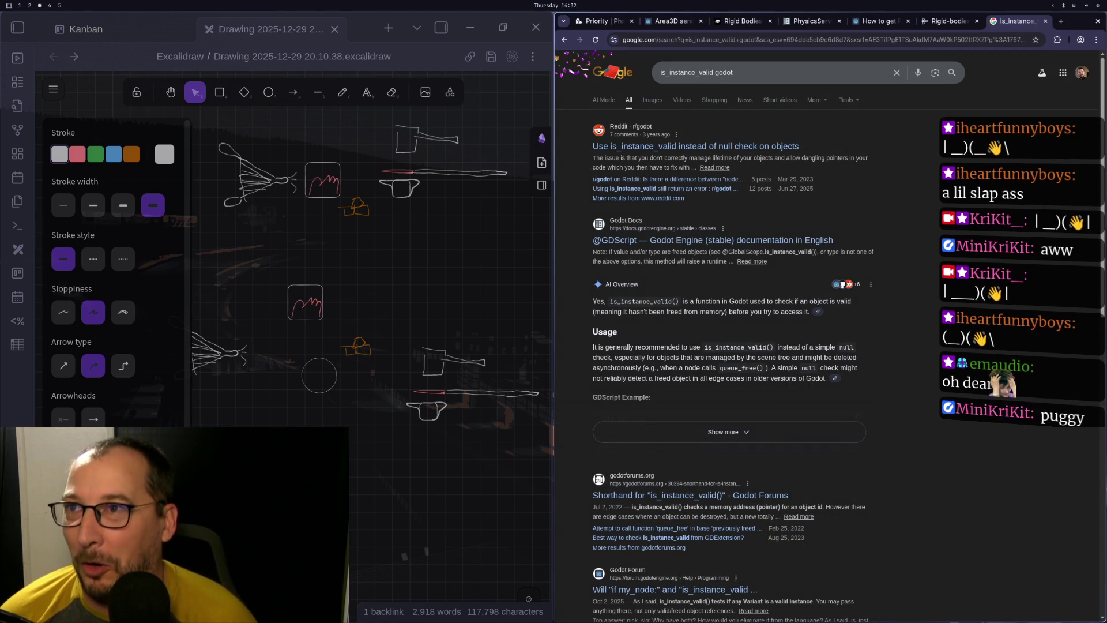
Cycle through the workspaces, scroll the results back up, and return to the code editor
key("super+2")
key("super+3")
key("super+2")
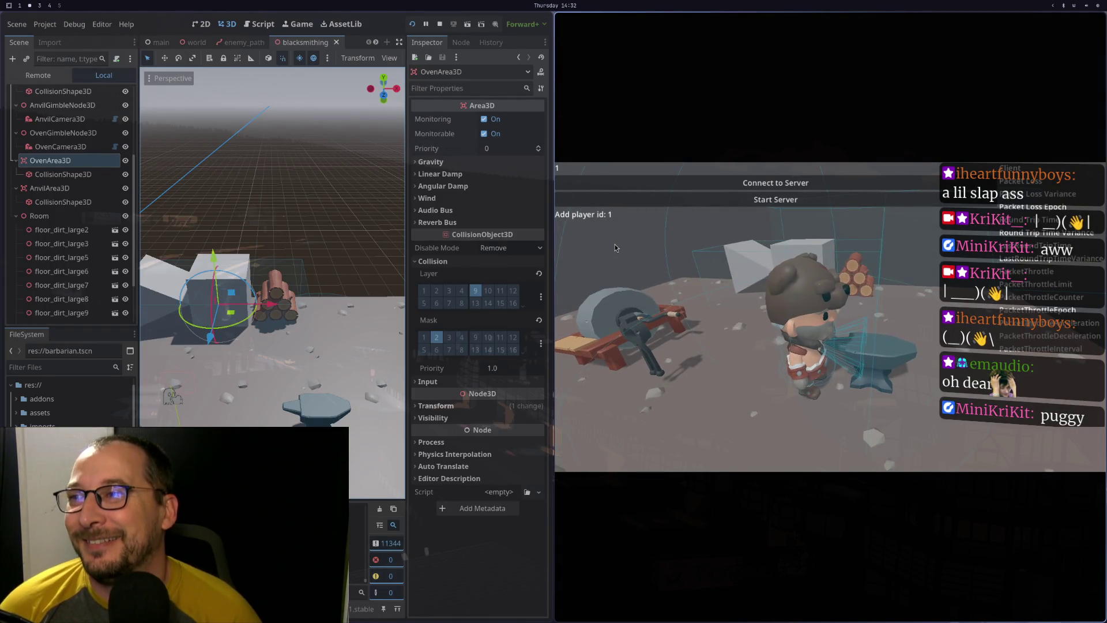
key("super+1")
key("super+2")
key("super+3")
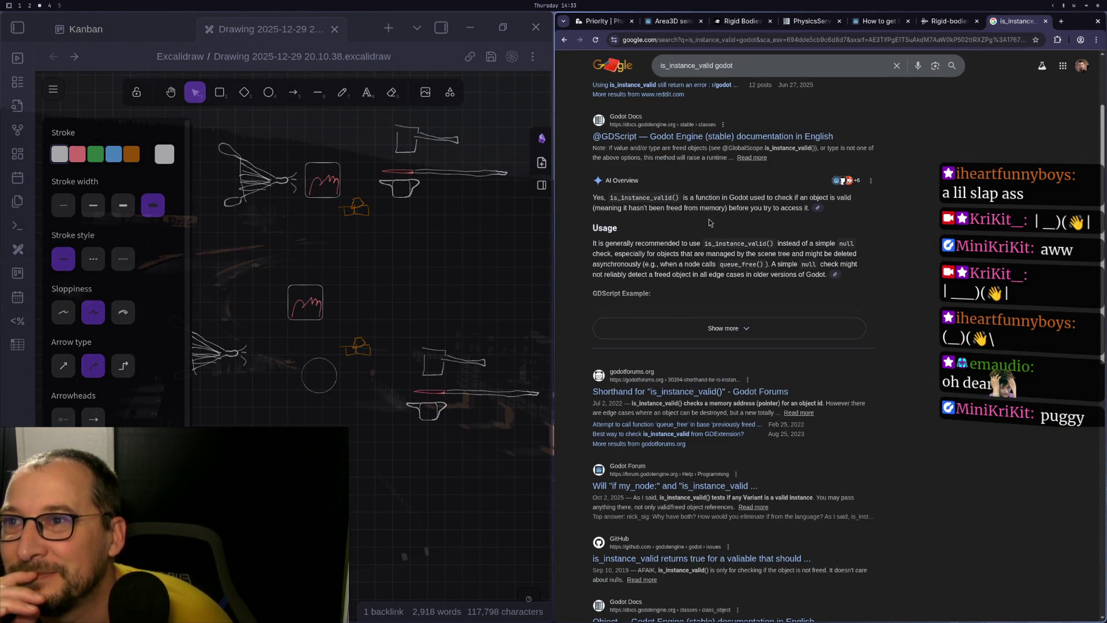
scroll(749, 212, "up", 3)
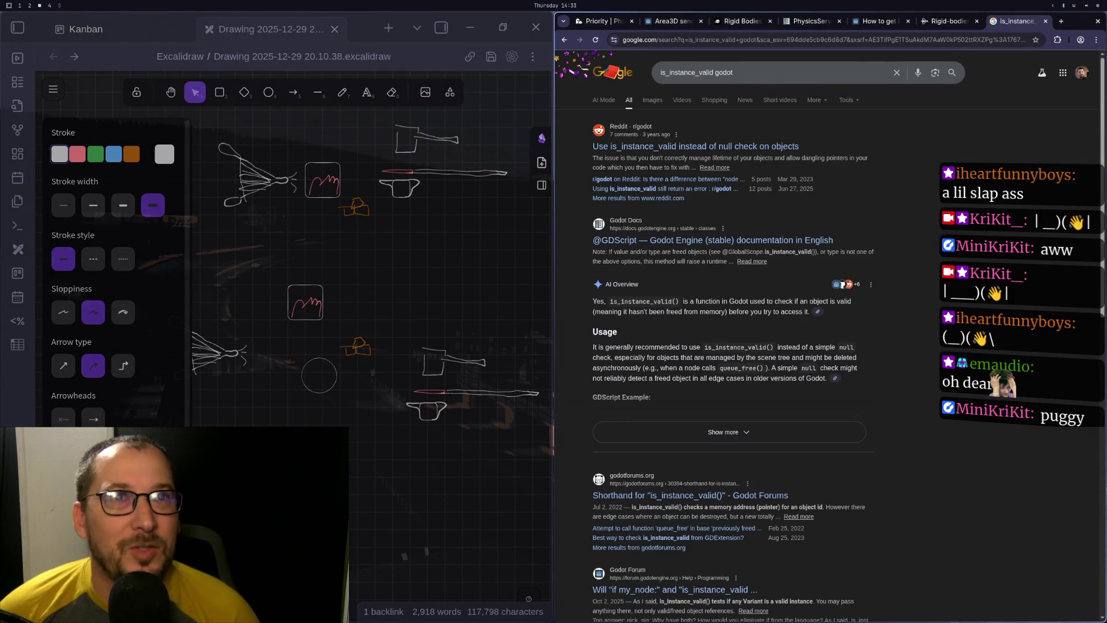
key("super+4")
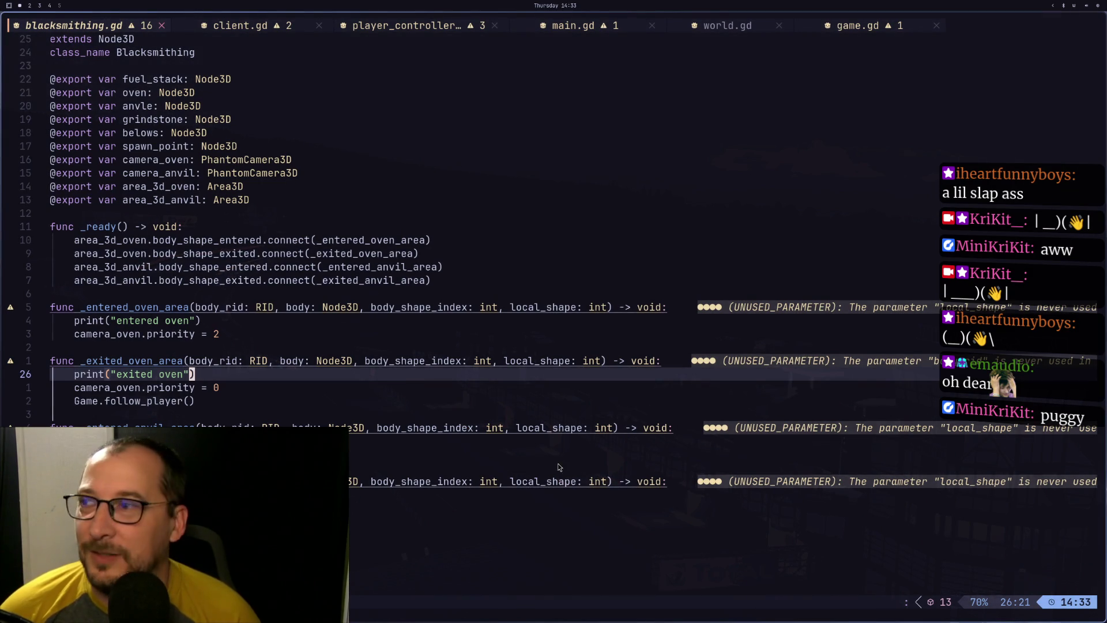
Stop the running game with F8 in Godot, then move to another workspace
key("super+2")
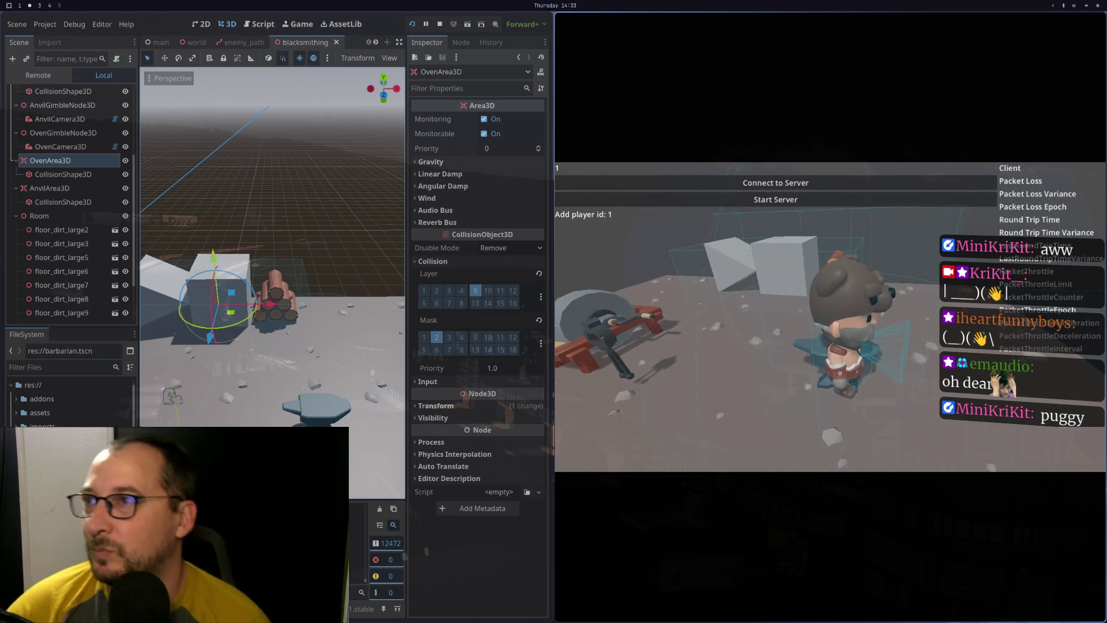
key("F8")
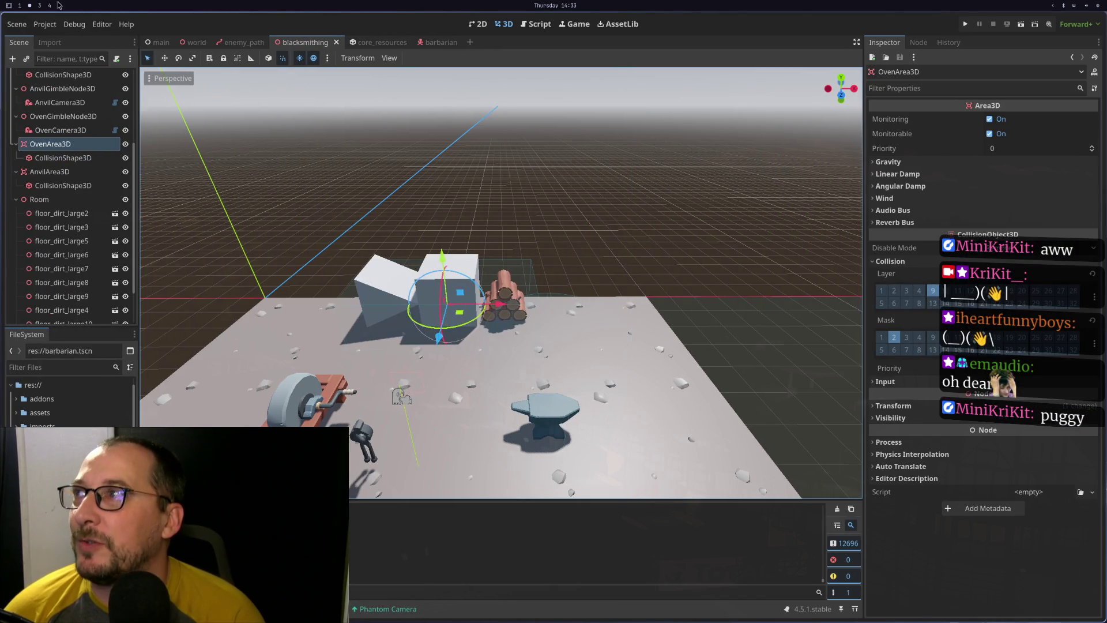
left_click(40, 5)
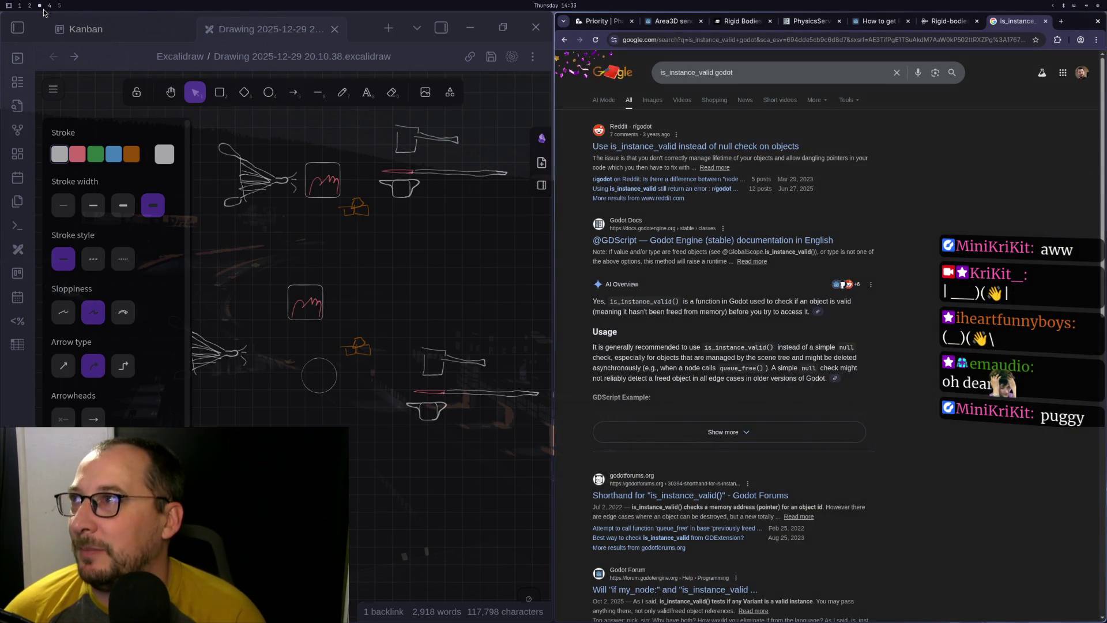
In Project Settings, change Physics > 3D > Physics Engine to DEFAULT and Save & Restart
key("super+1")
key("super+2")
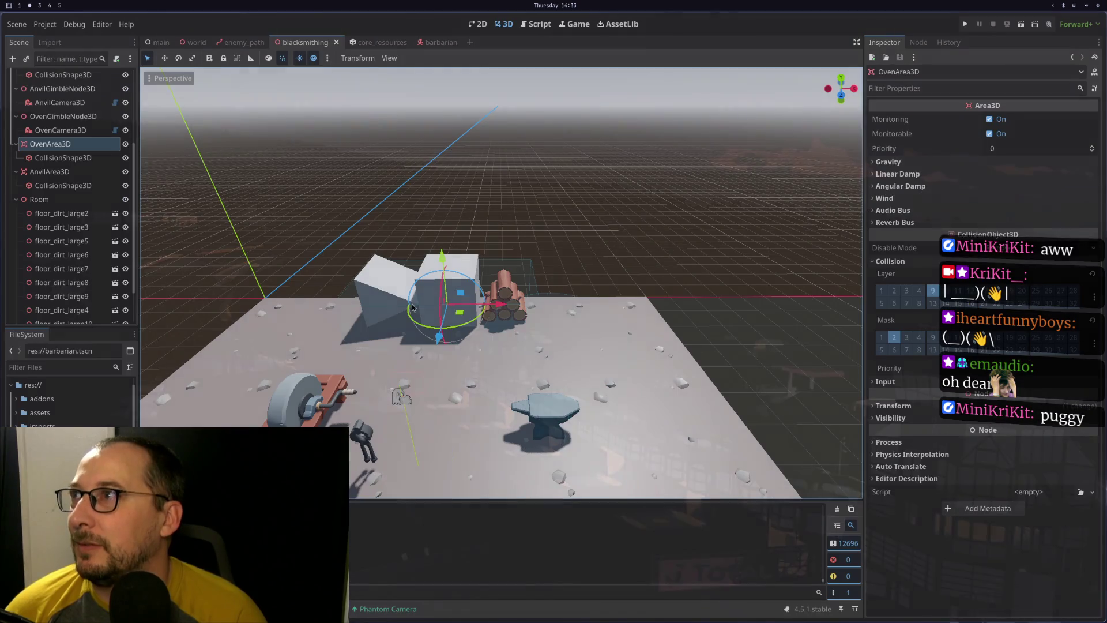
left_click(45, 23)
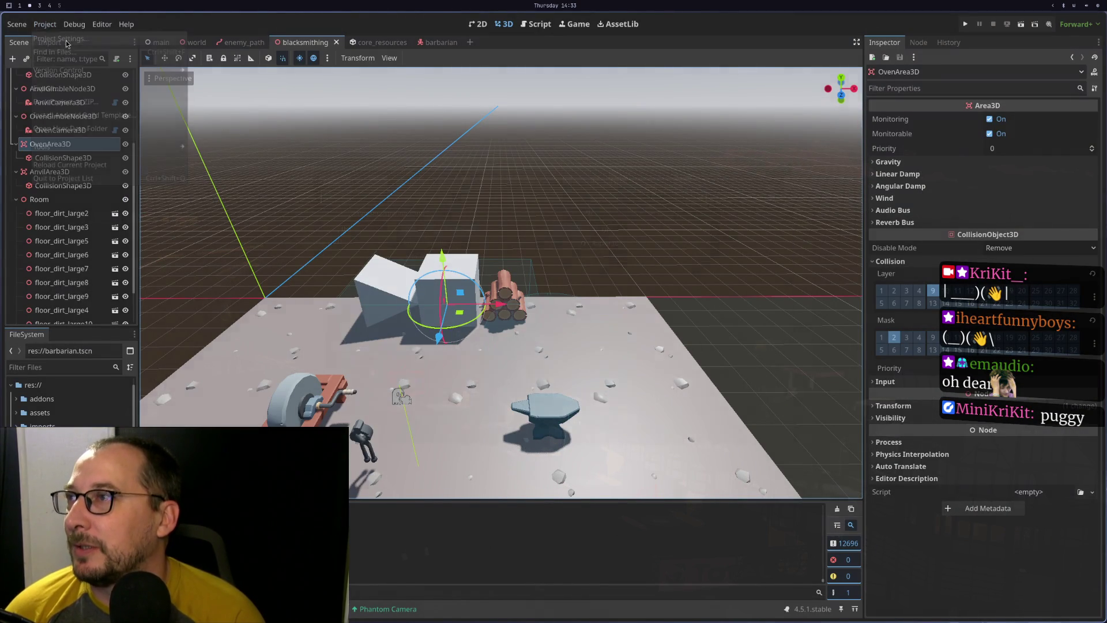
left_click(63, 76)
left_click(615, 238)
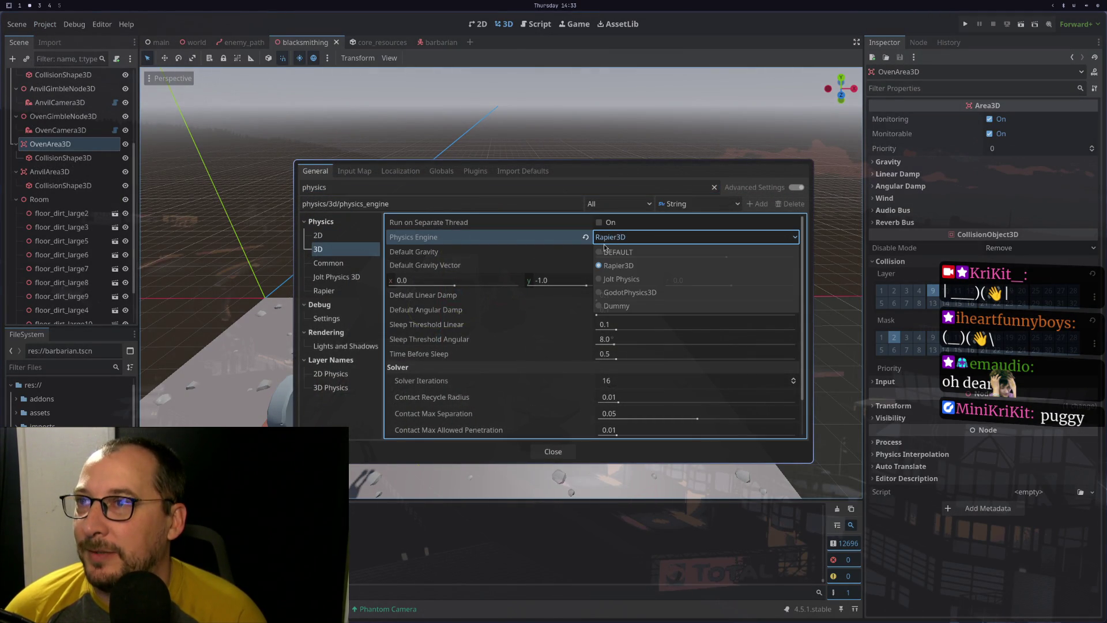
left_click(601, 252)
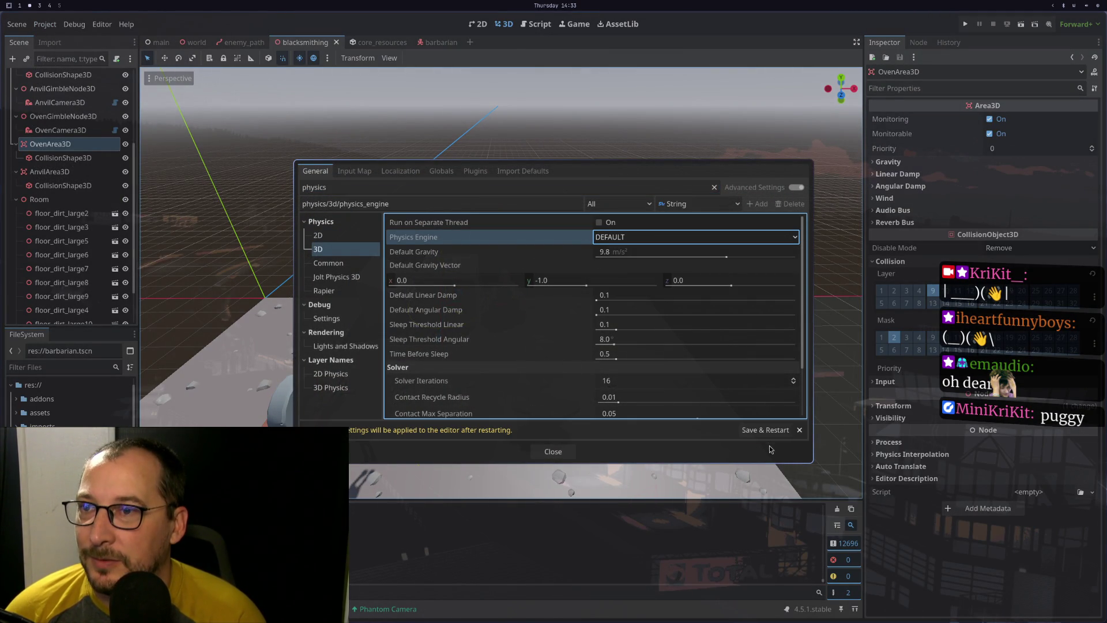
left_click(755, 431)
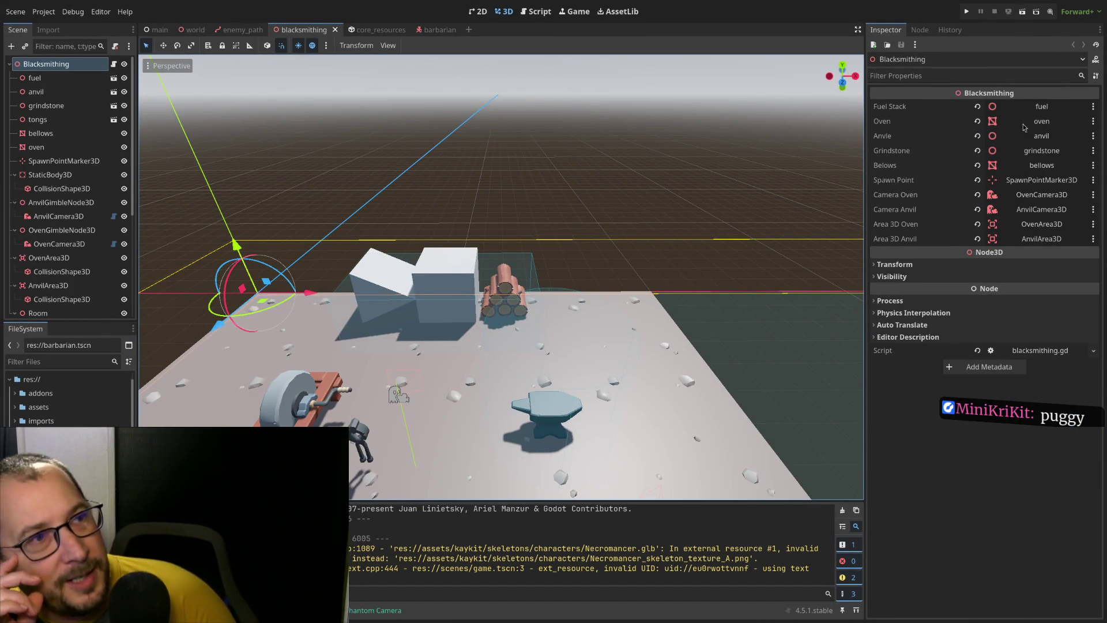
Tilt and zoom the 3D view to look down over the whole blacksmithing room
mouse_move(505, 242)
left_mouse_down()
mouse_move(535, 334)
mouse_move(551, 318)
left_mouse_up()
scroll(565, 302, "down", 5)
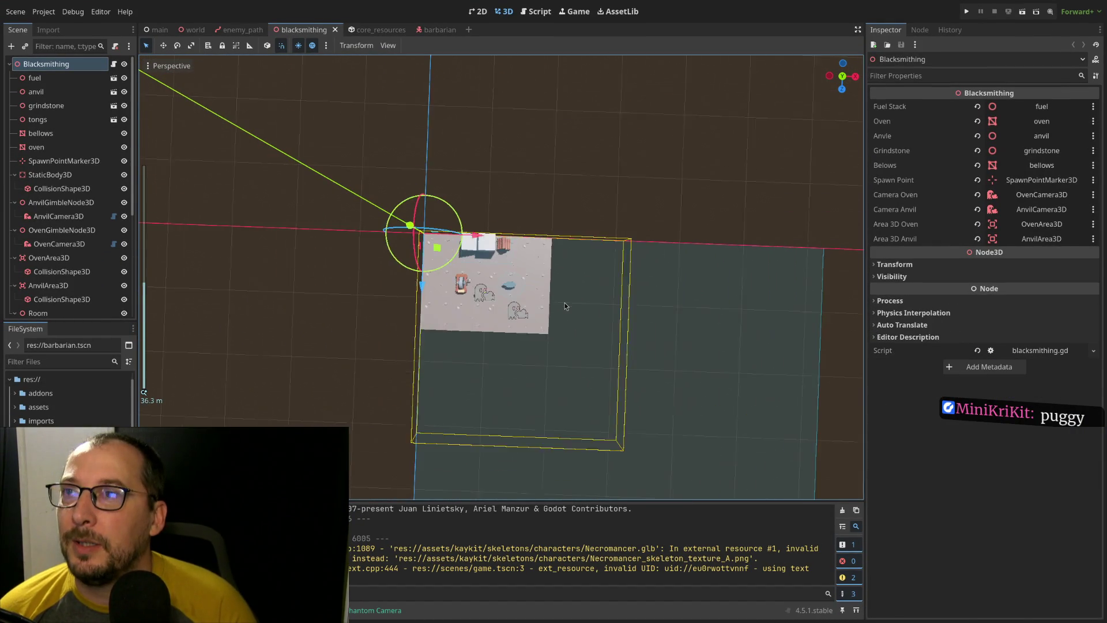
scroll(584, 241, "up", 2)
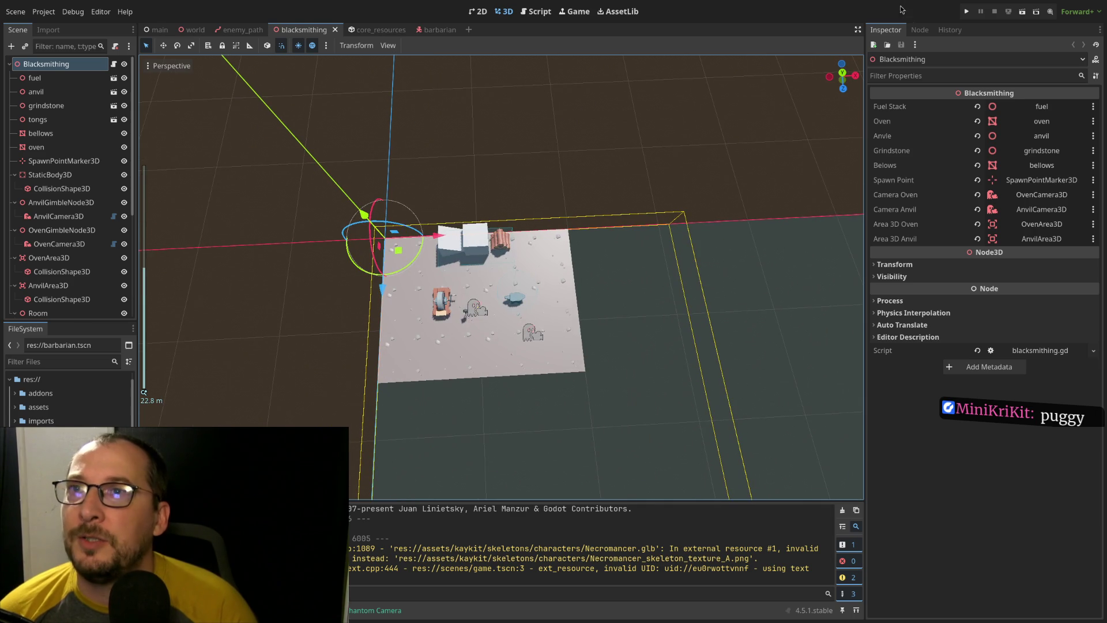
Run the project and expand main and Game in the Remote tree to see Players, World and Blacksmithing
left_click(969, 10)
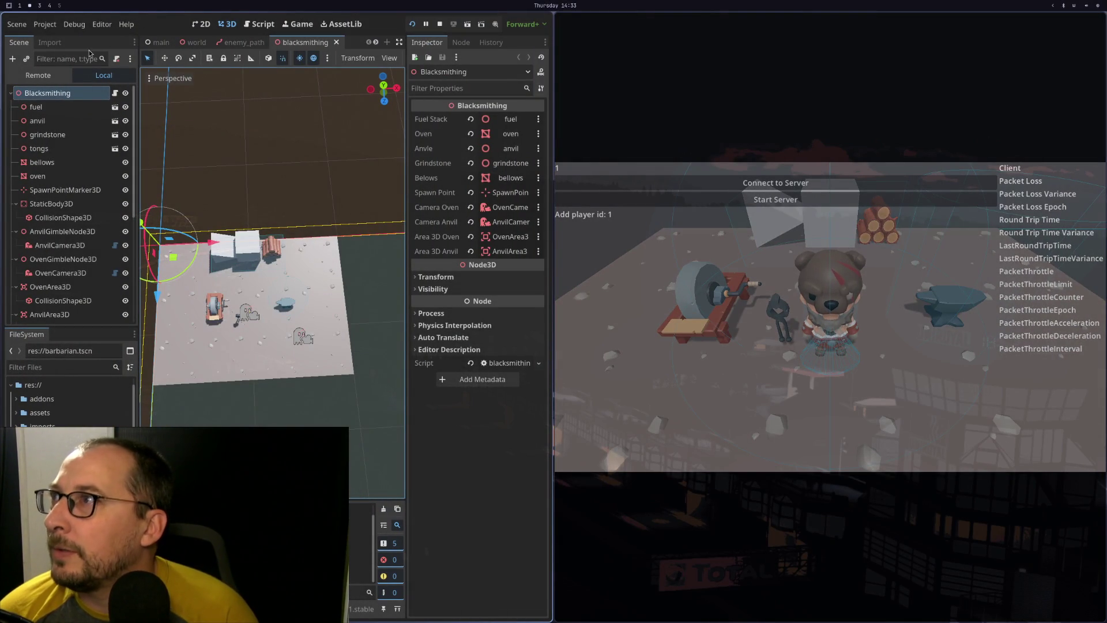
left_click(39, 75)
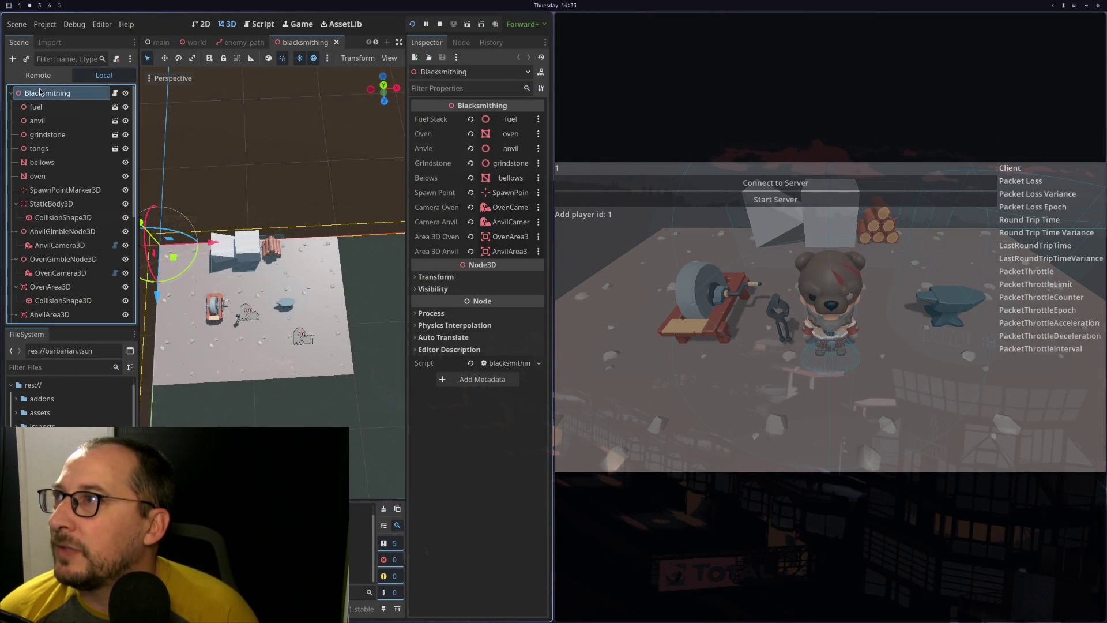
left_click(16, 121)
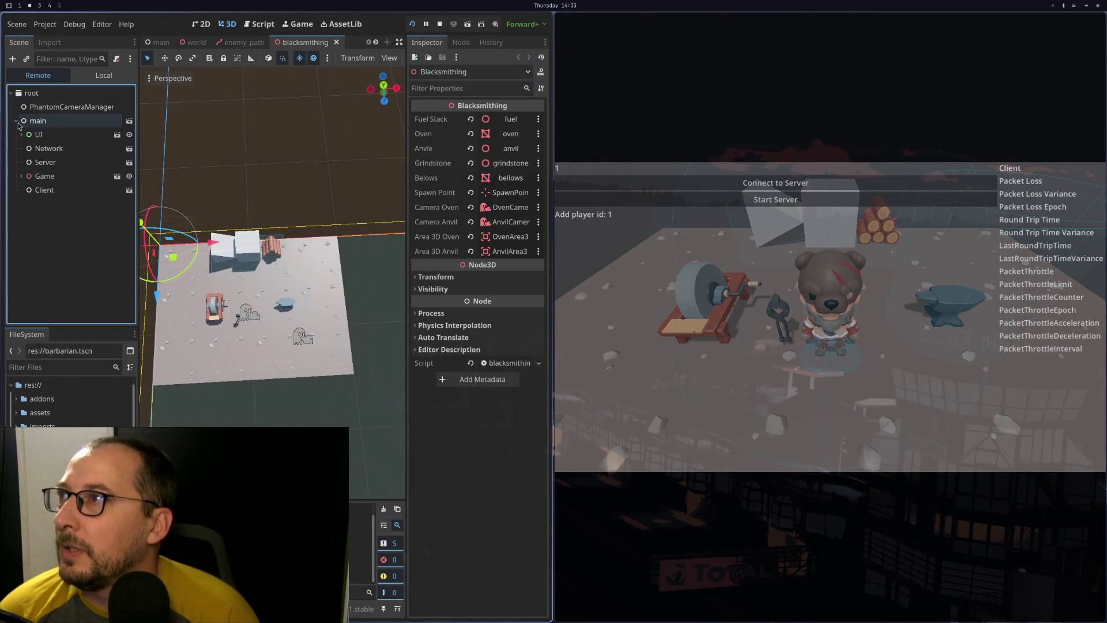
left_click(21, 176)
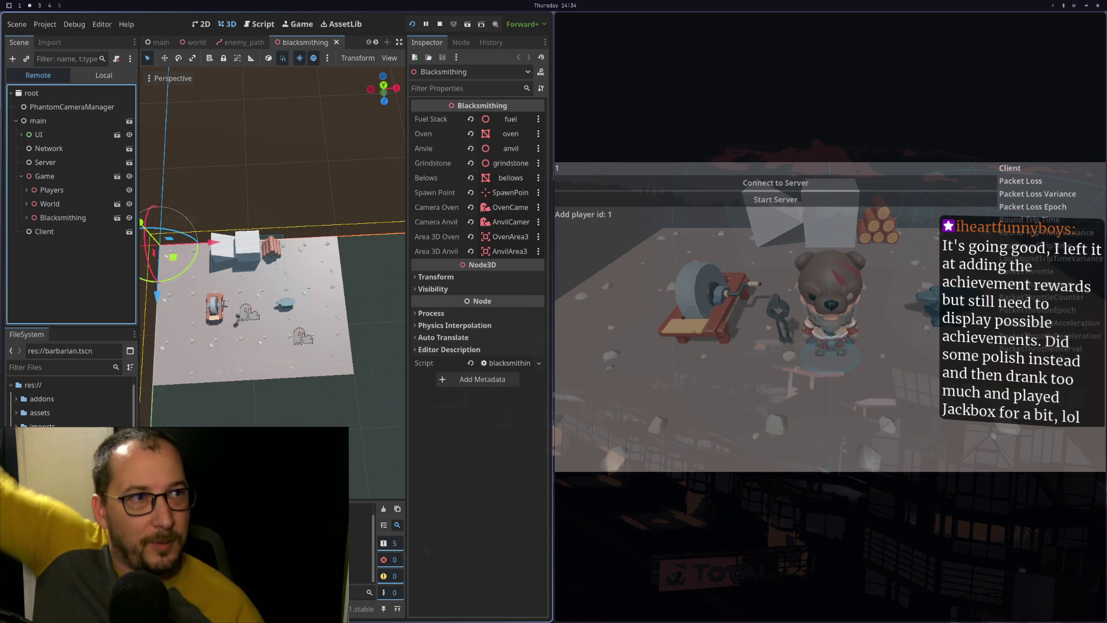
Check the running game in another workspace, then stop the test run
key("super+4")
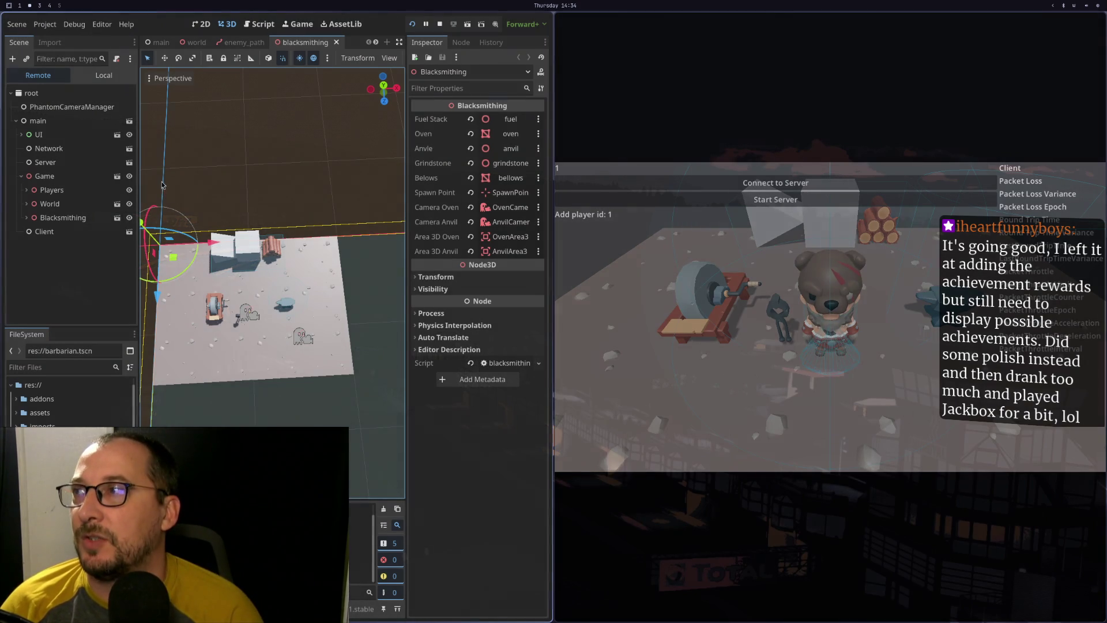
scroll(256, 152, "down", 10)
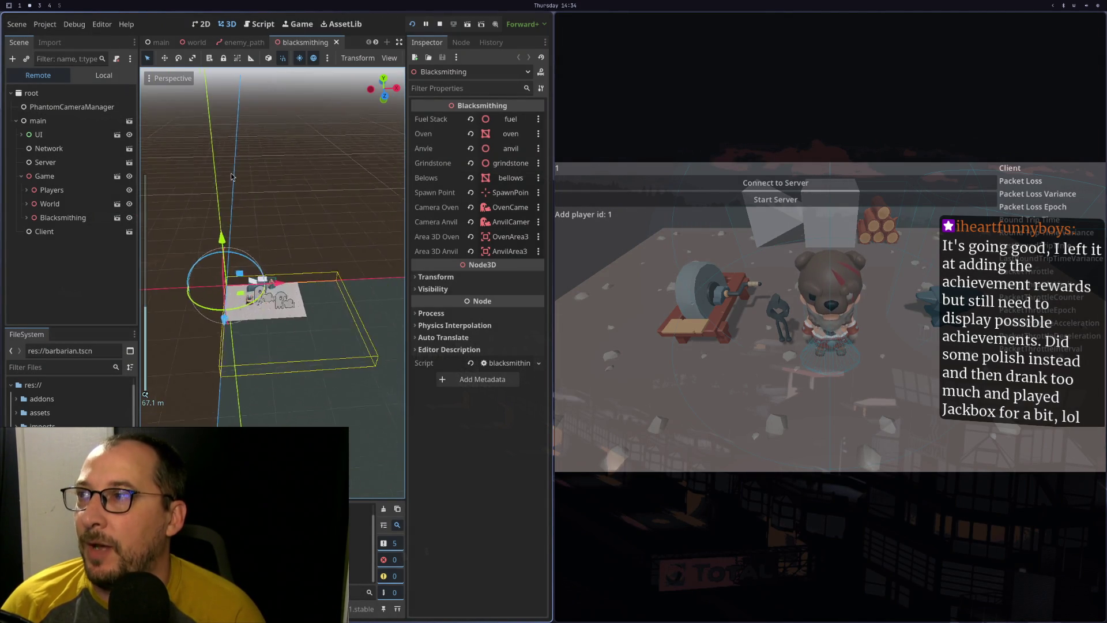
scroll(320, 215, "up", 10)
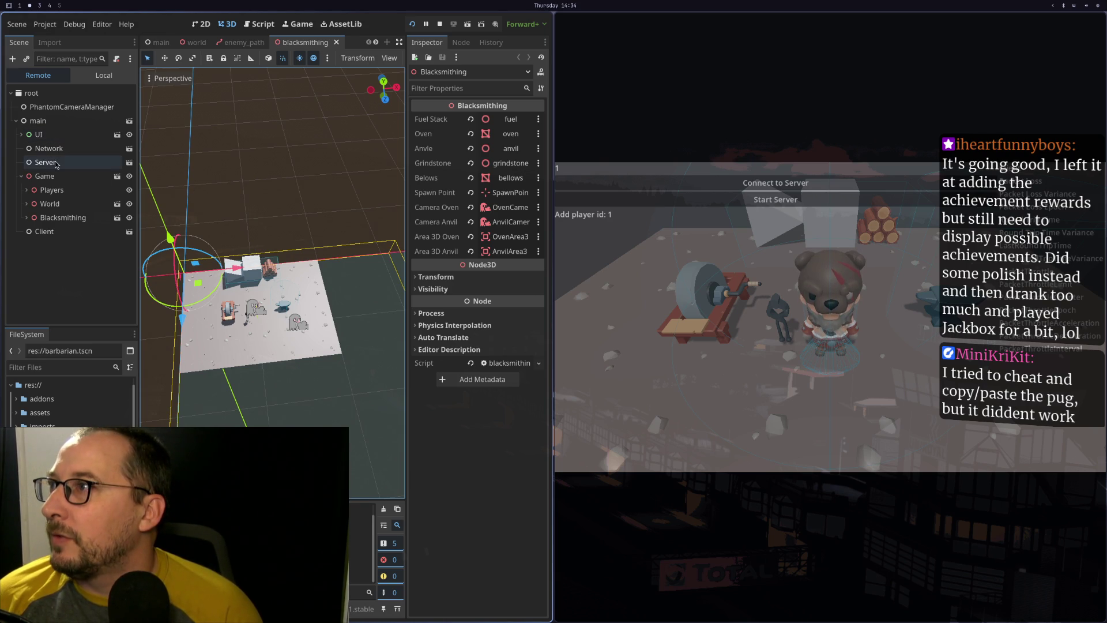
scroll(258, 93, "down", 5)
scroll(258, 93, "down", 4)
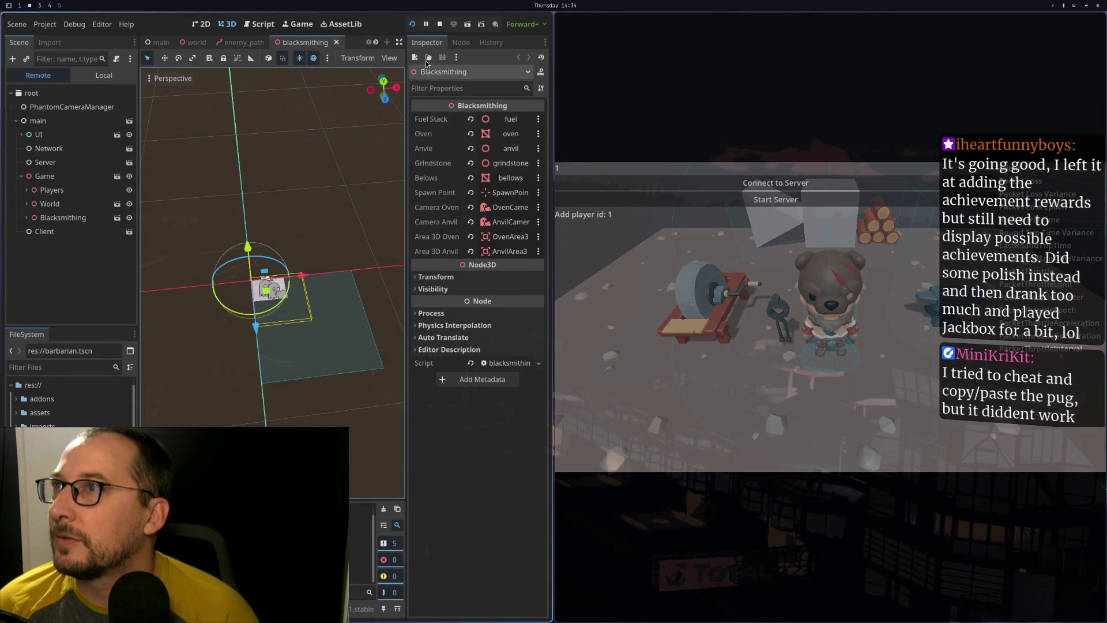
left_click(439, 24)
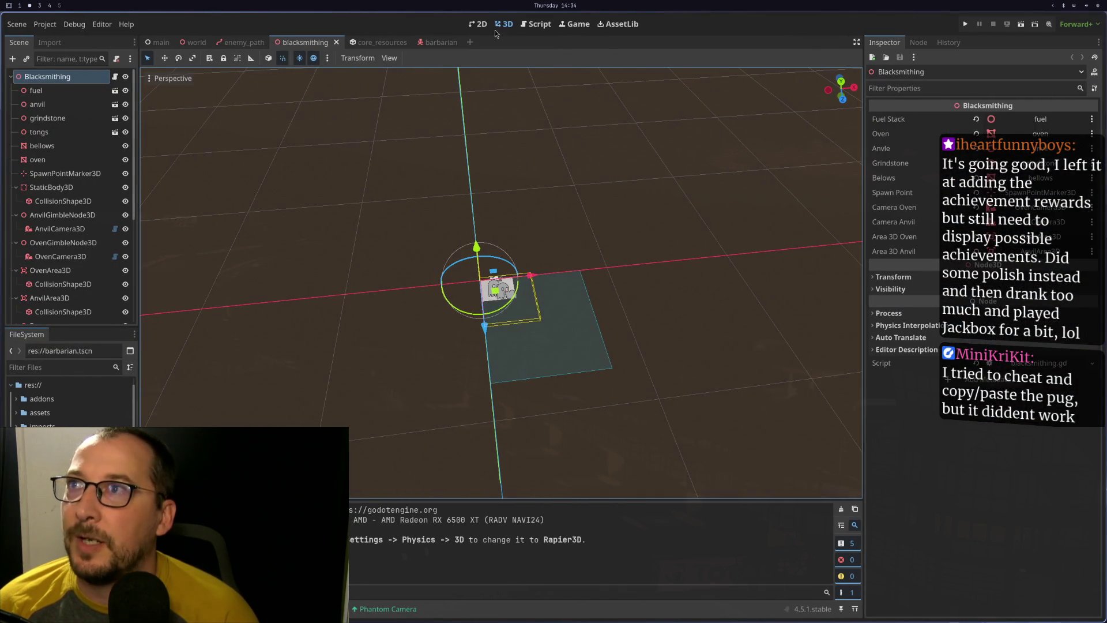
Try another sizing mode in the Game view and restore it, then run and stop the game
left_click(574, 23)
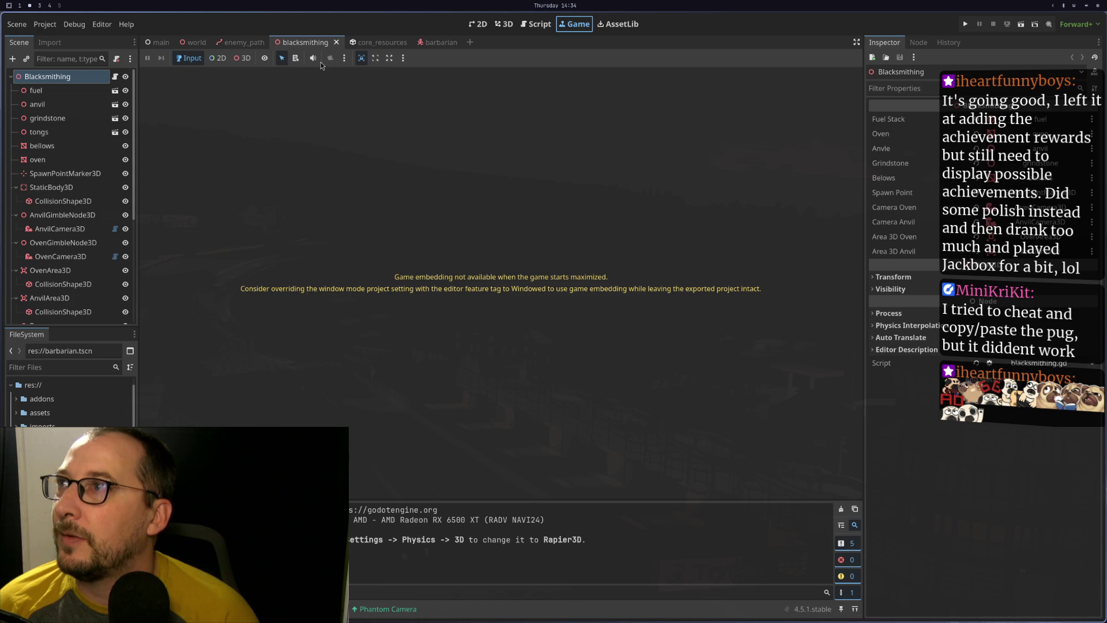
left_click(390, 58)
left_click(364, 59)
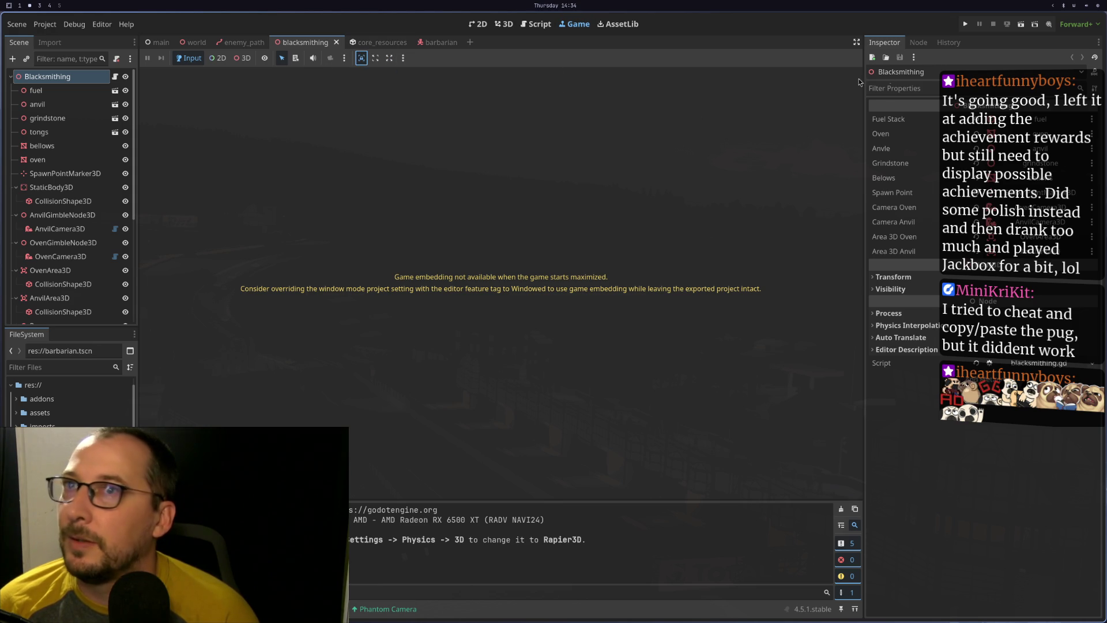
left_click(966, 23)
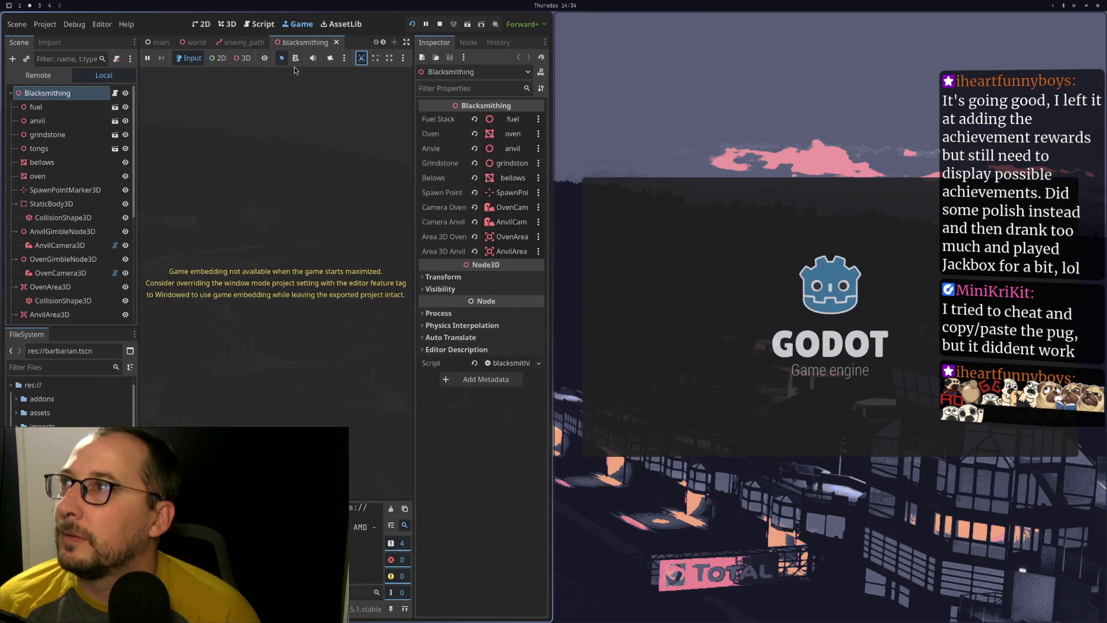
key("F8")
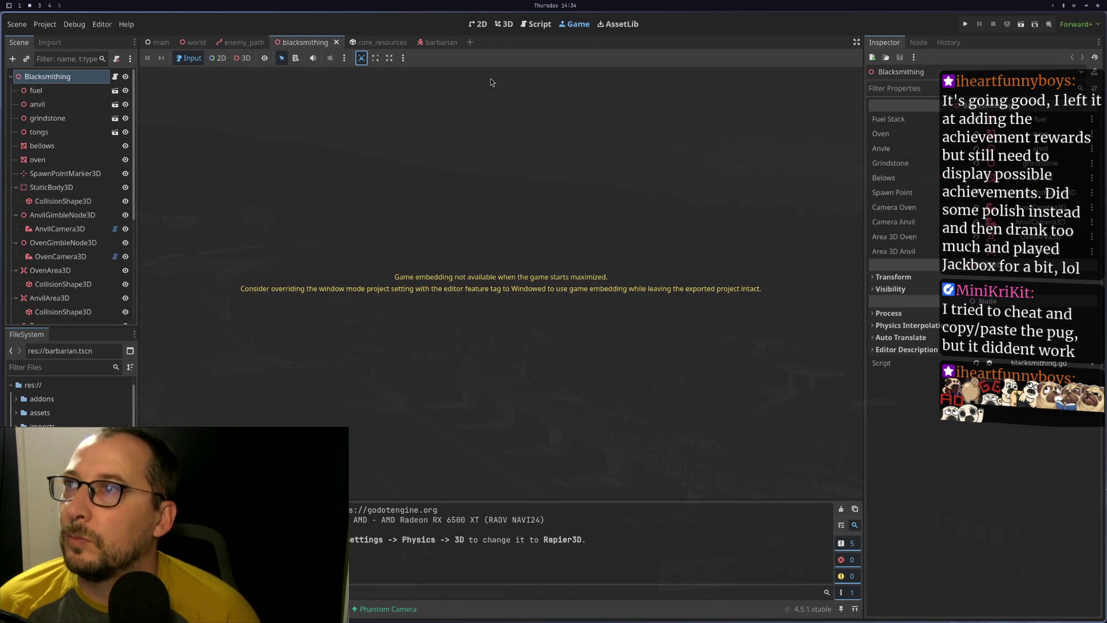
Toggle 'embed game on next play' and test-run the blacksmithing game twice
left_click(403, 57)
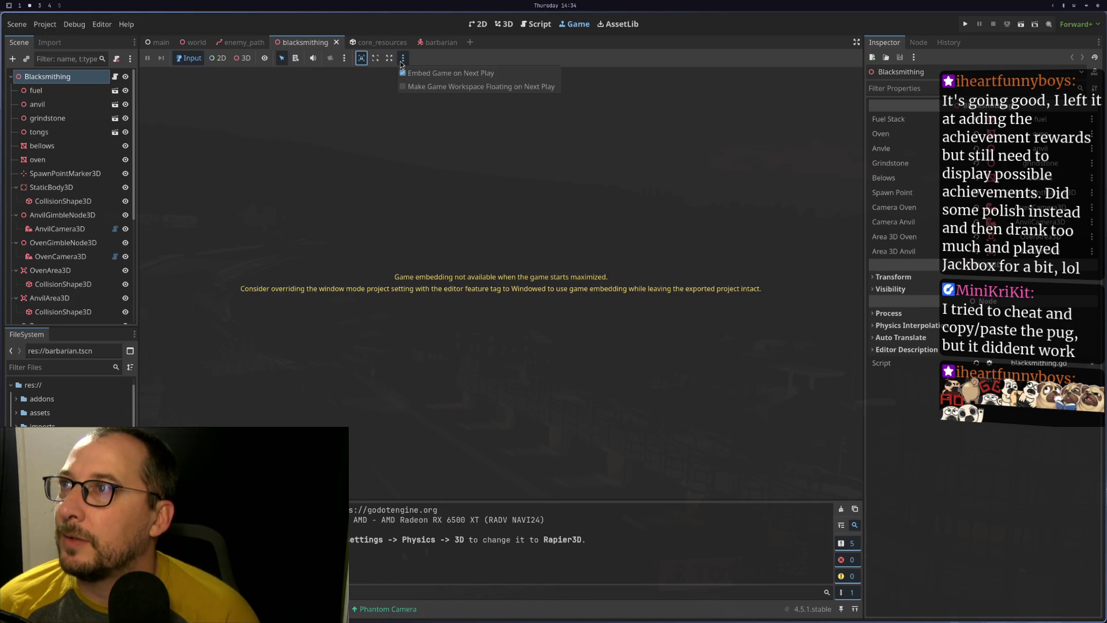
left_click(432, 74)
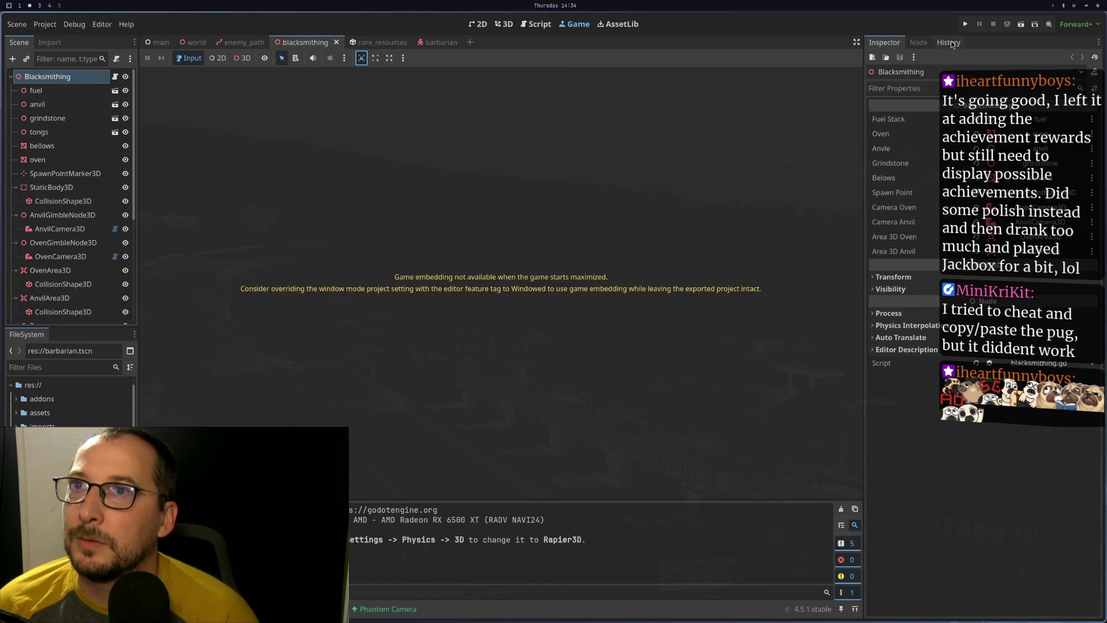
left_click(961, 25)
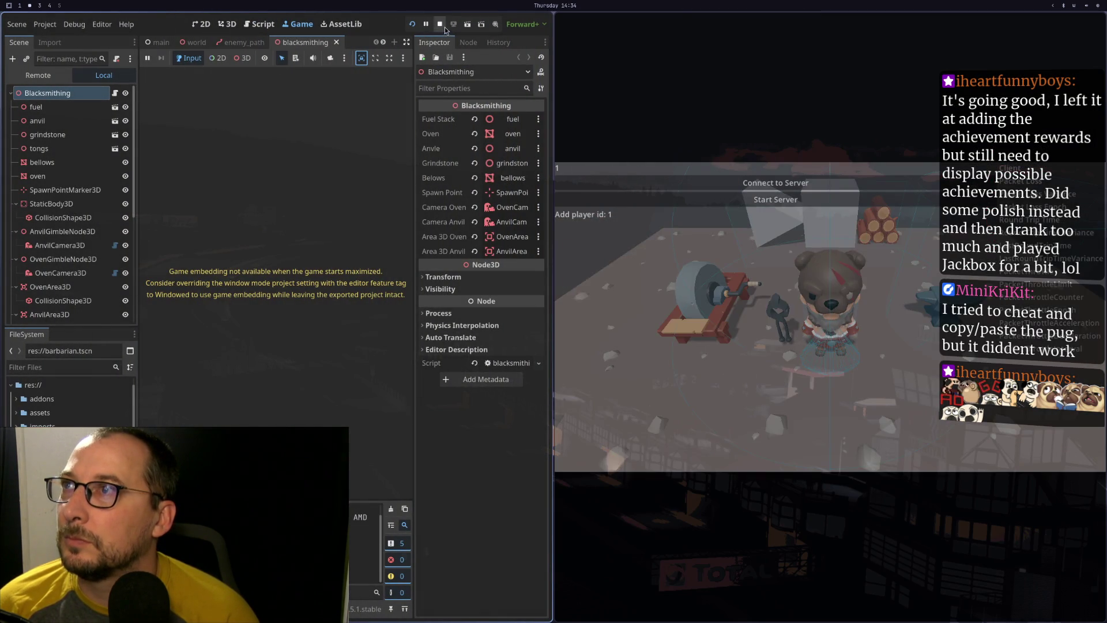
left_click(439, 24)
left_click(404, 58)
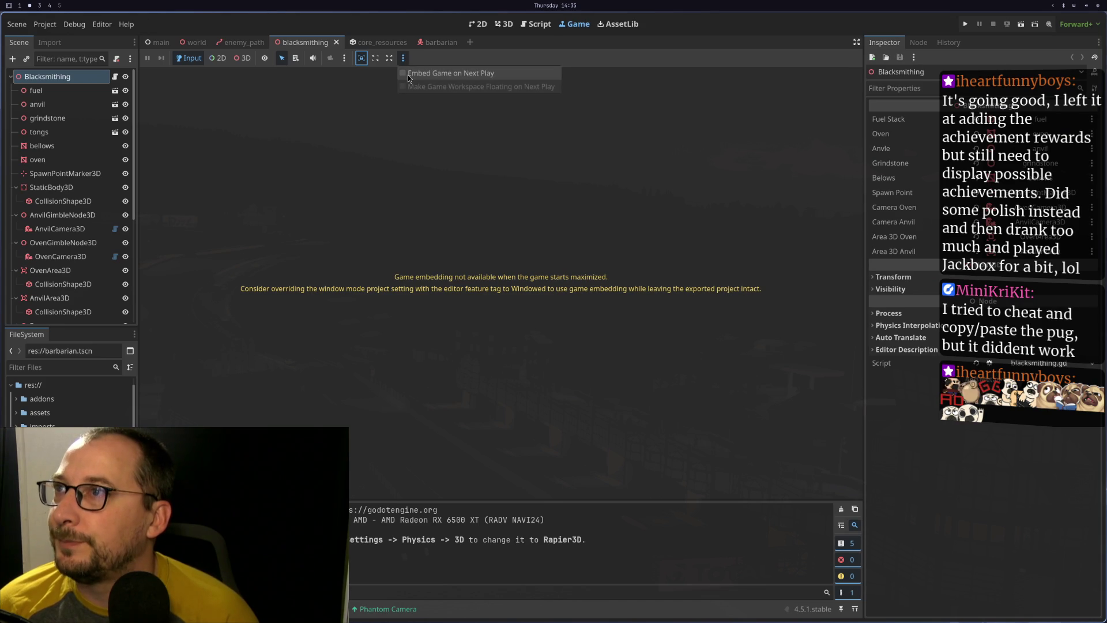
left_click(407, 75)
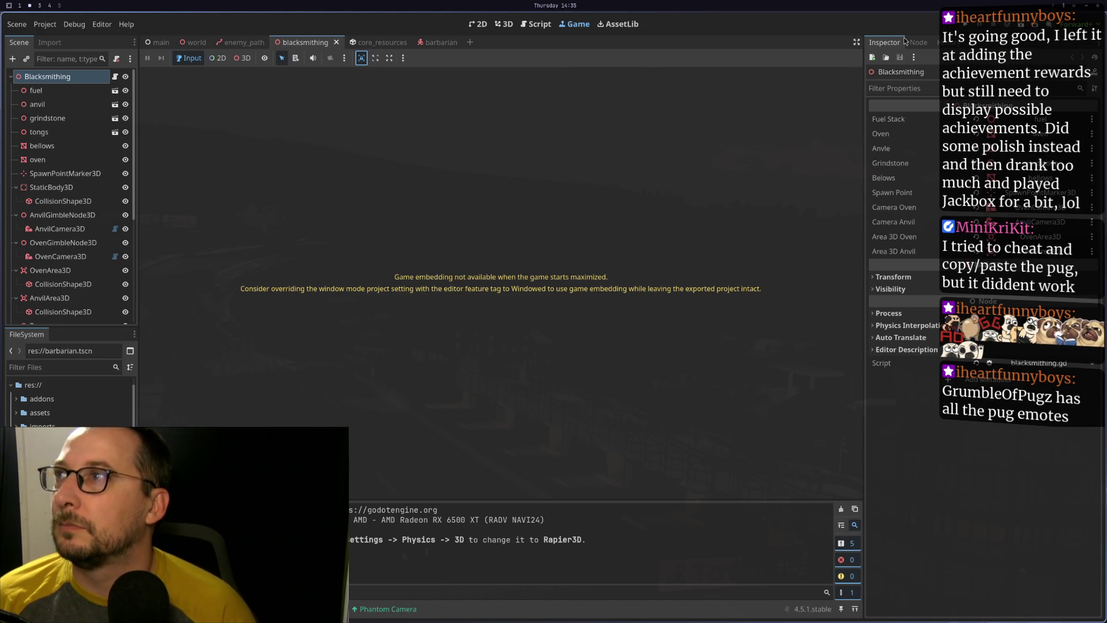
left_click(965, 24)
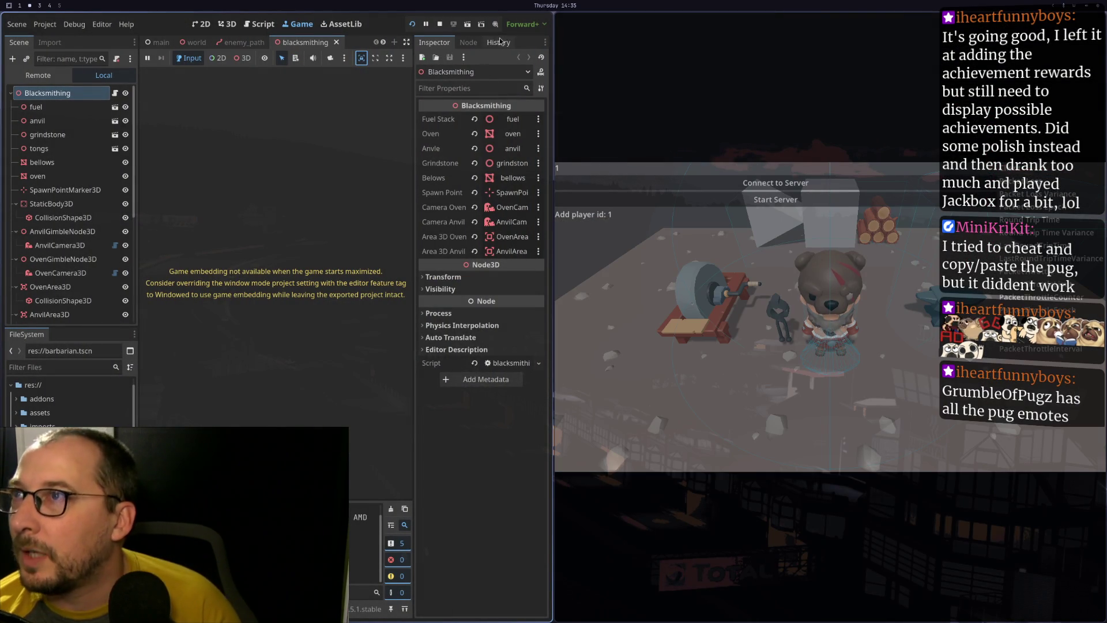
left_click(439, 24)
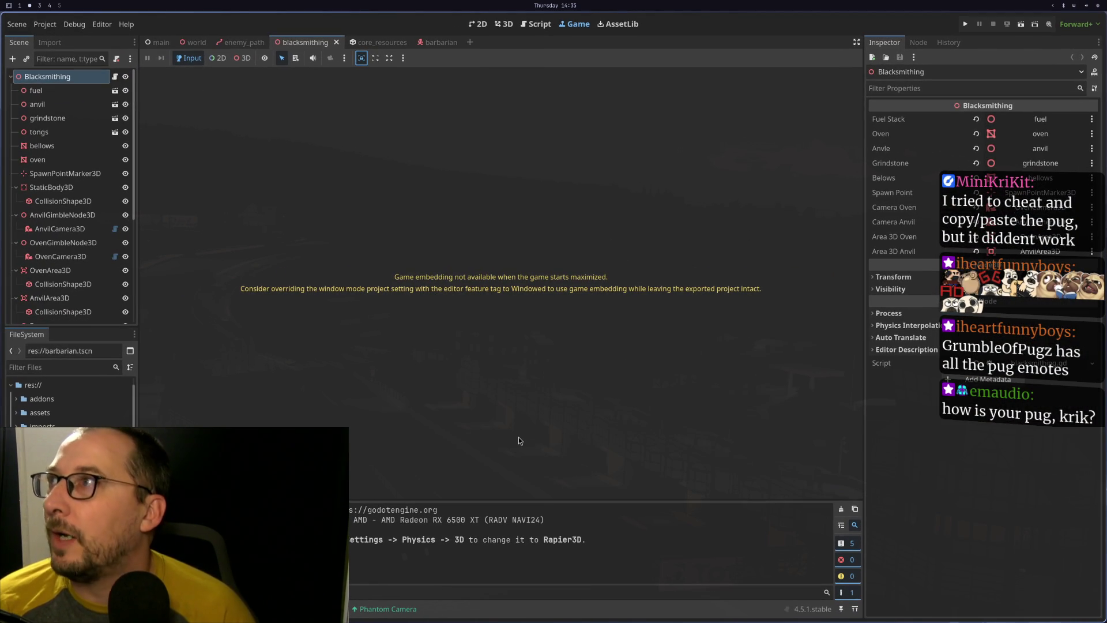
Review the Display > Window project settings including No Focus, then switch to the world scene
left_click(45, 24)
left_click(58, 37)
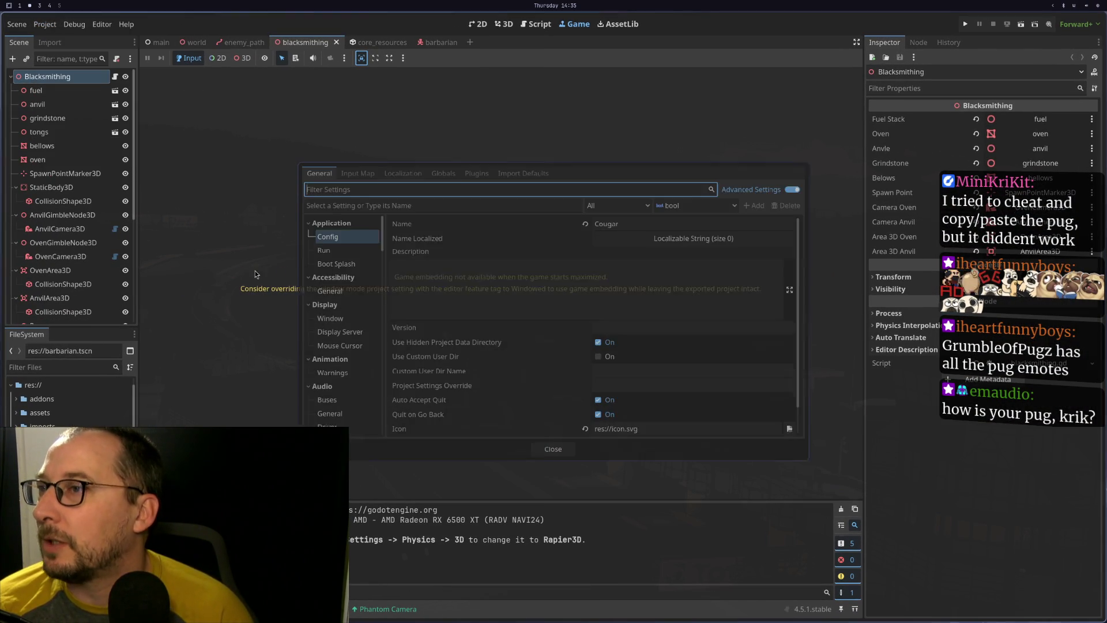
left_click(327, 319)
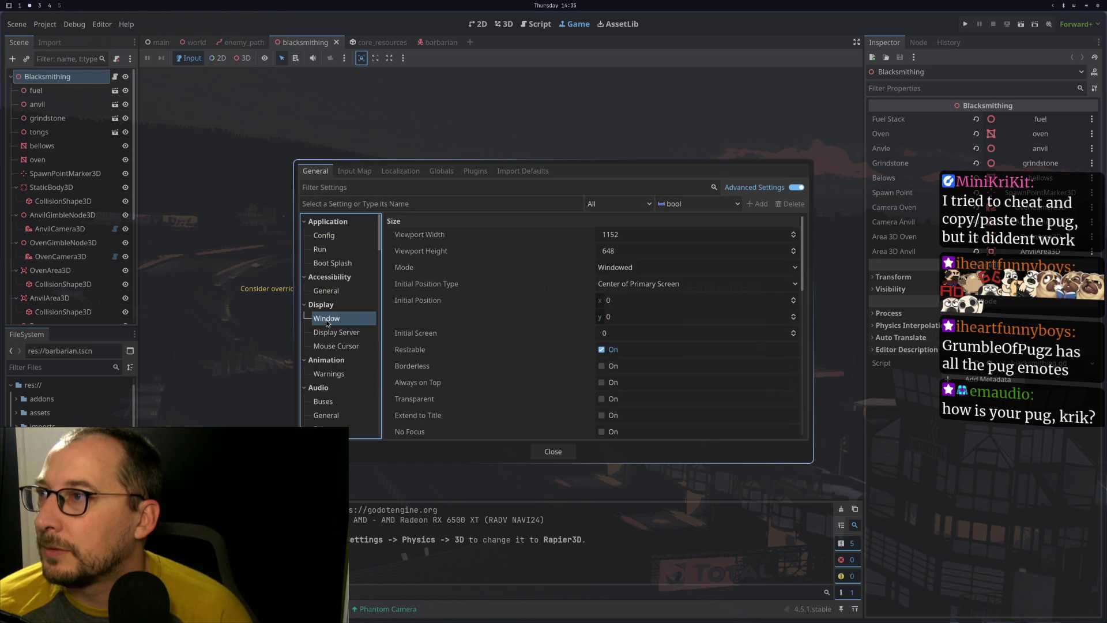
left_click(536, 433)
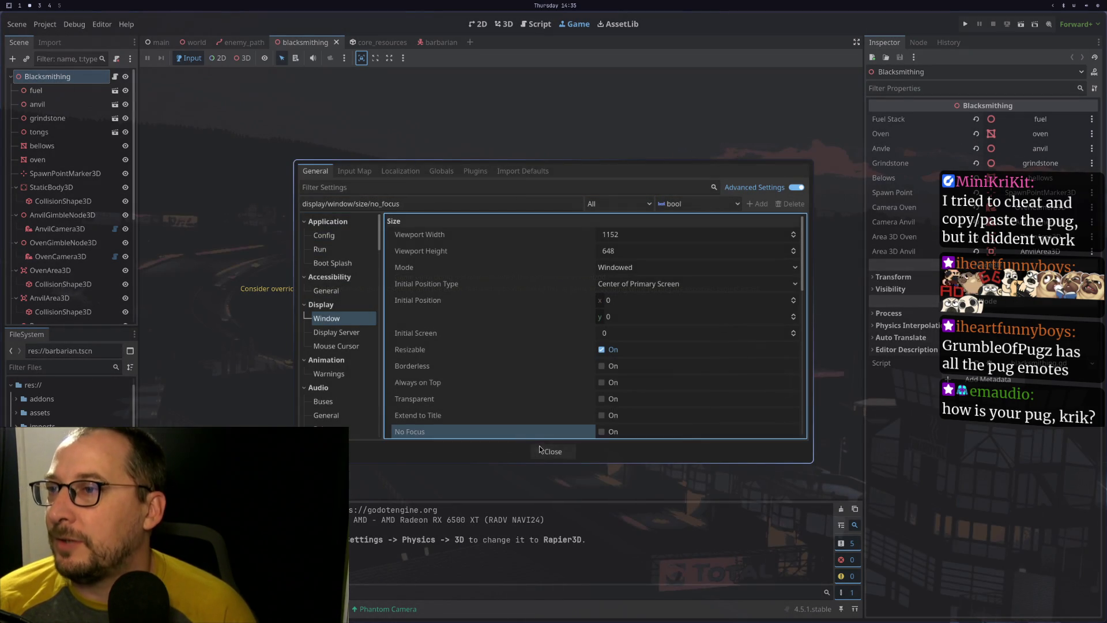
left_click(537, 449)
left_click(197, 42)
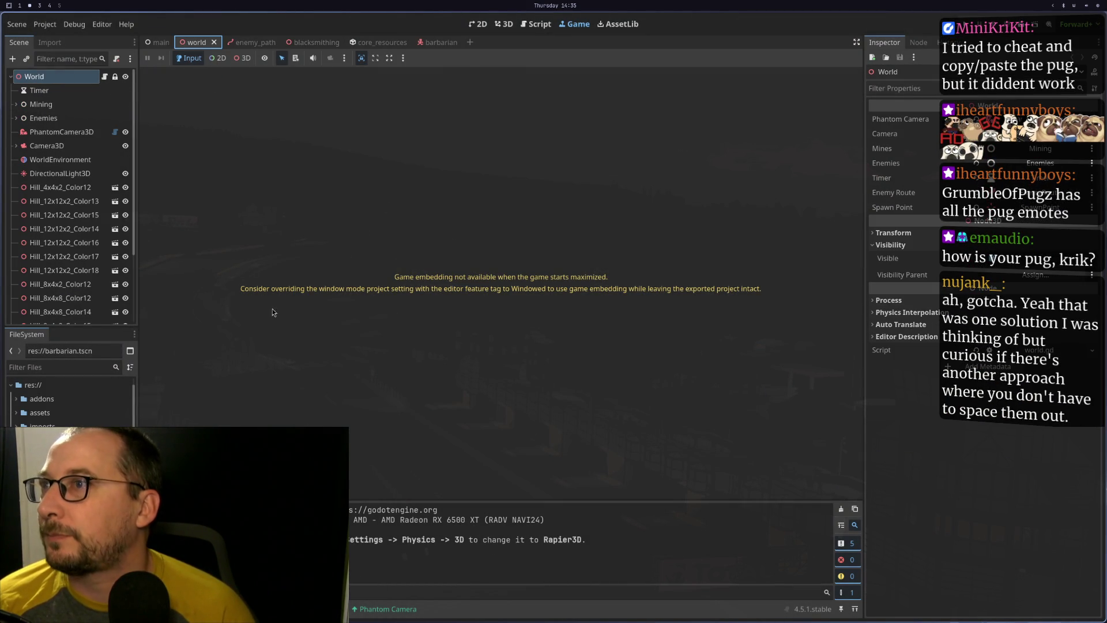
Switch to the 3D view and orbit and zoom around the world's hill map
left_click(504, 24)
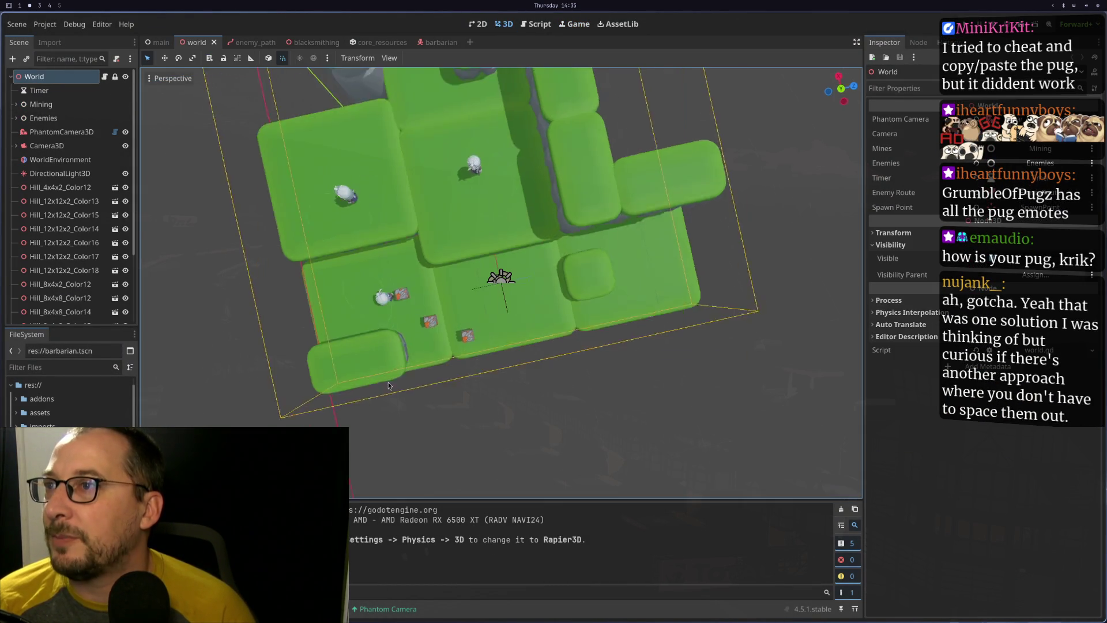
scroll(438, 272, "down", 10)
mouse_move(442, 267)
left_mouse_down()
mouse_move(498, 403)
mouse_move(595, 339)
mouse_move(617, 200)
mouse_move(646, 316)
mouse_move(432, 388)
mouse_move(679, 402)
mouse_move(523, 327)
mouse_move(402, 330)
left_mouse_up()
scroll(497, 365, "up", 3)
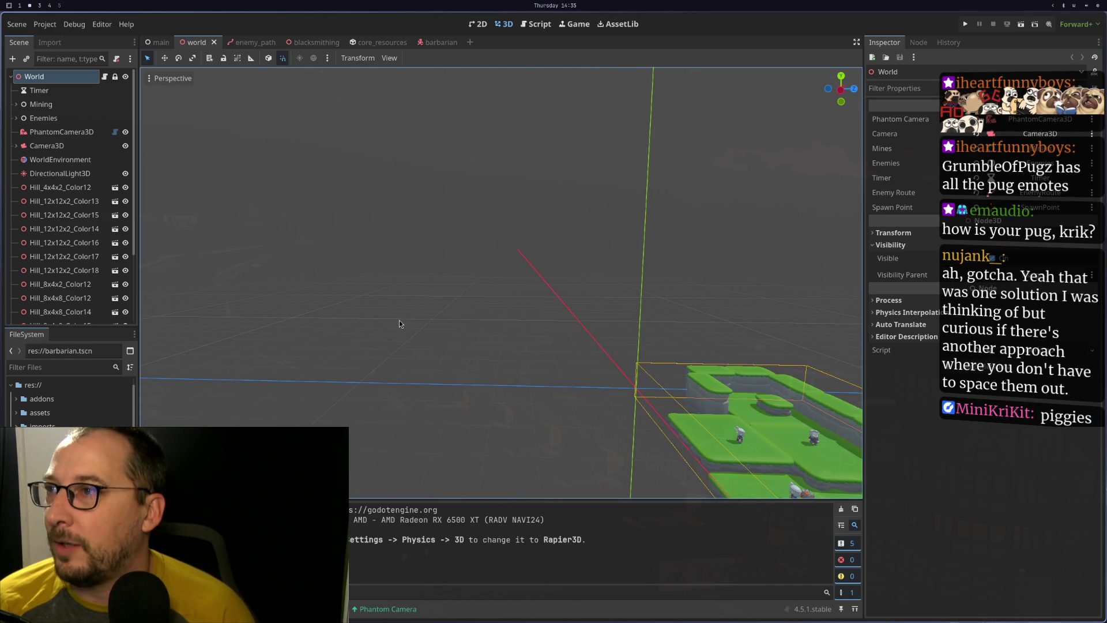
scroll(552, 312, "down", 2)
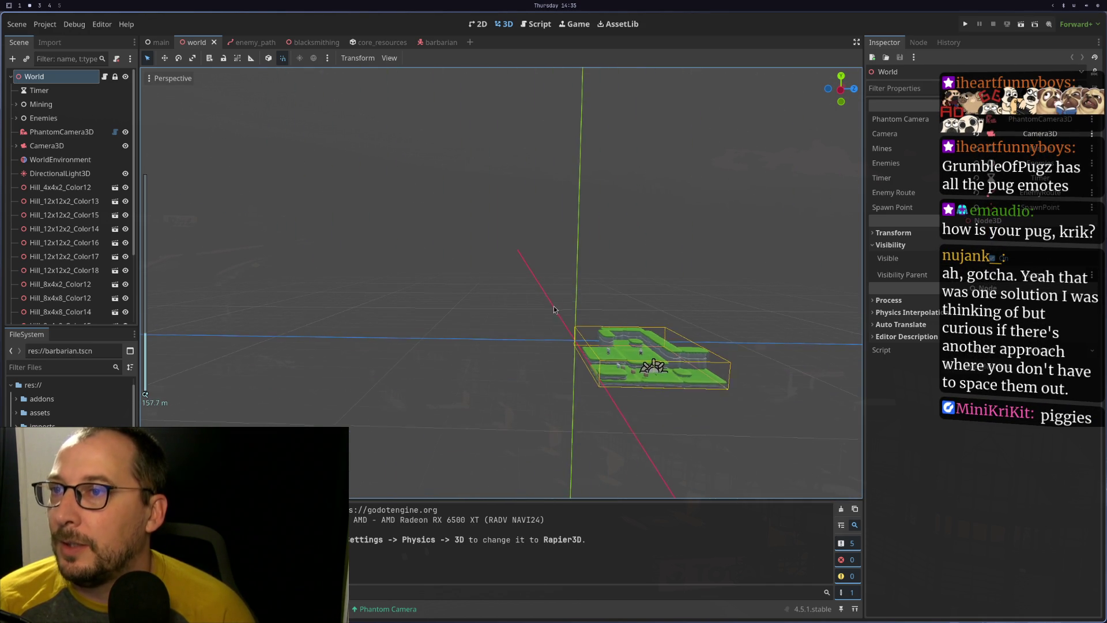
left_click_drag(539, 307, 520, 338)
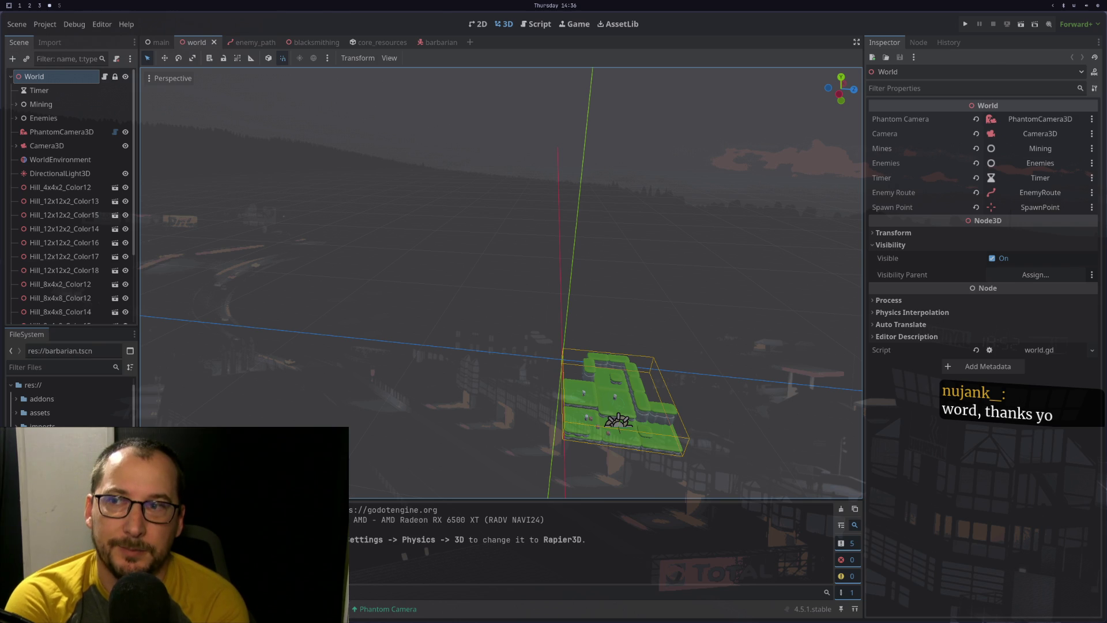
scroll(761, 239, "down", 10)
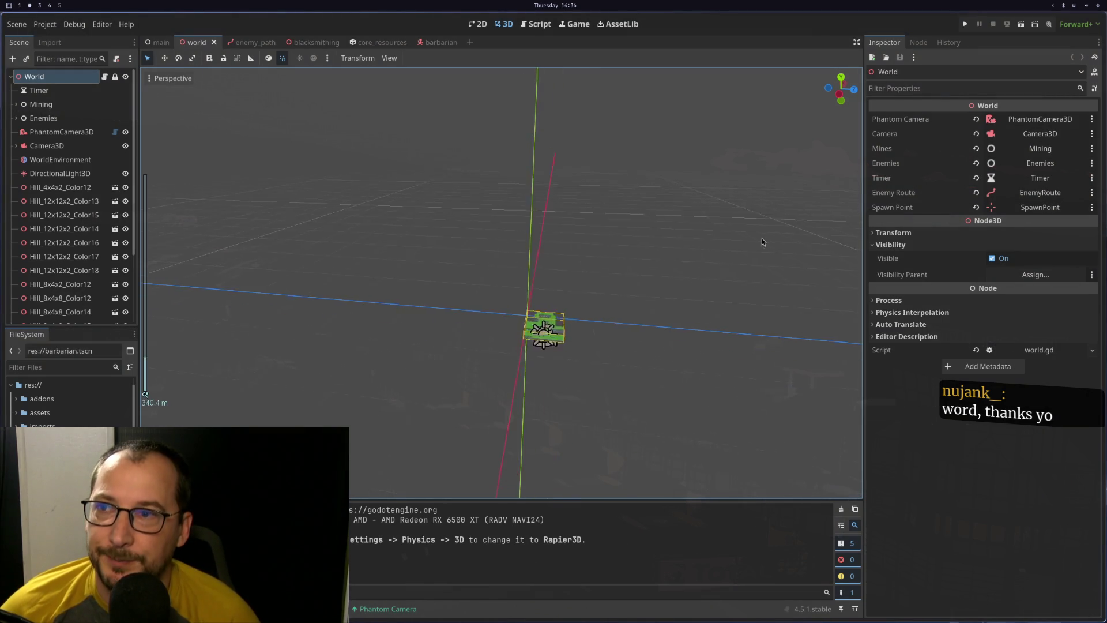
scroll(657, 265, "down", 3)
mouse_move(657, 266)
left_mouse_down()
mouse_move(714, 158)
mouse_move(476, 54)
mouse_move(454, 198)
left_mouse_up()
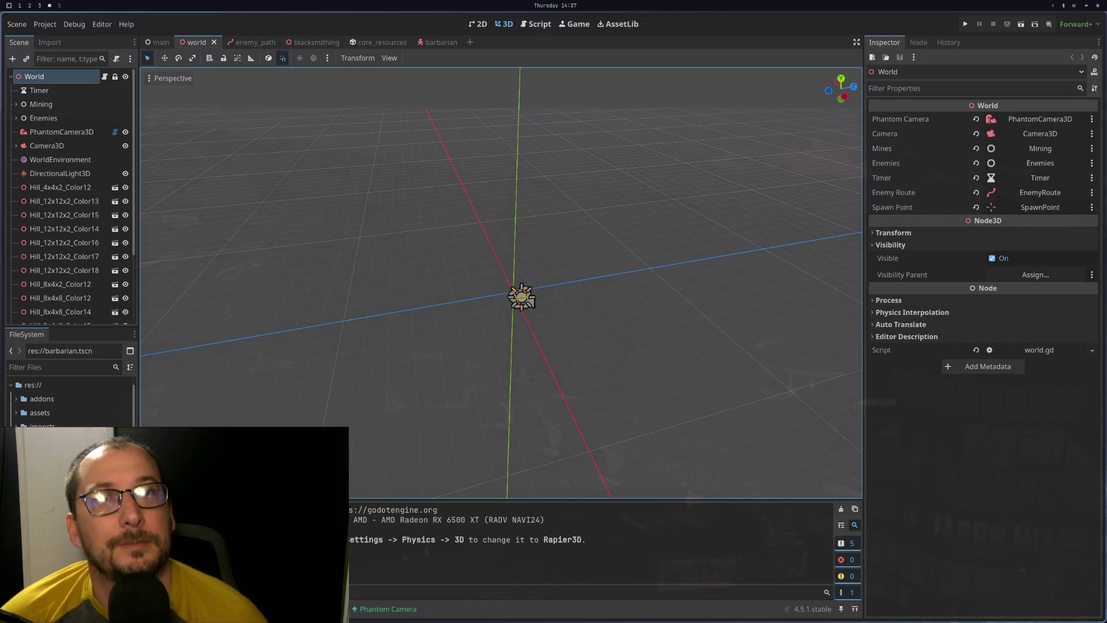
key("super+4")
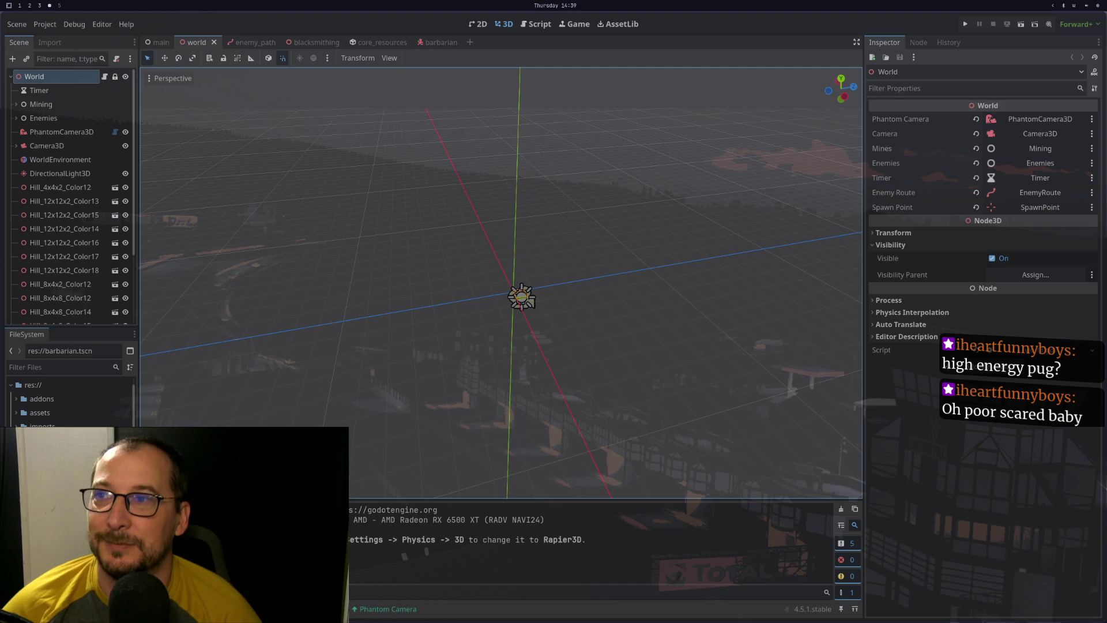
Zoom back in and orbit around the hill map, then bring up the Discord direct messages window
scroll(557, 355, "up", 5)
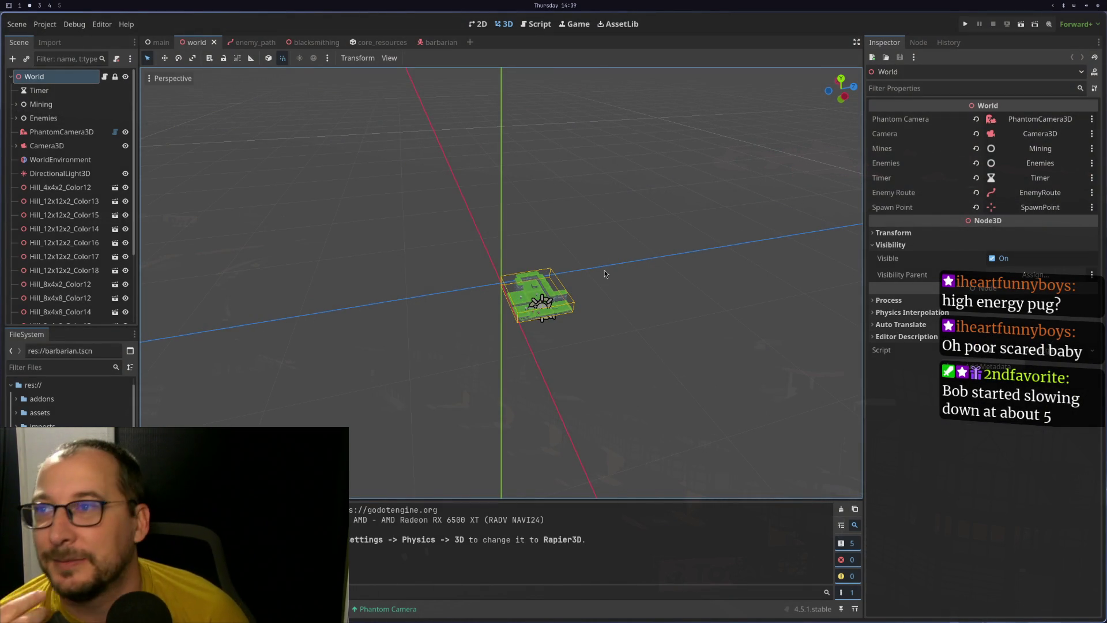
scroll(623, 255, "up", 5)
scroll(608, 254, "up", 3)
scroll(607, 255, "down", 3)
mouse_move(607, 255)
left_mouse_down()
mouse_move(566, 281)
mouse_move(511, 258)
mouse_move(584, 216)
mouse_move(569, 263)
left_mouse_up()
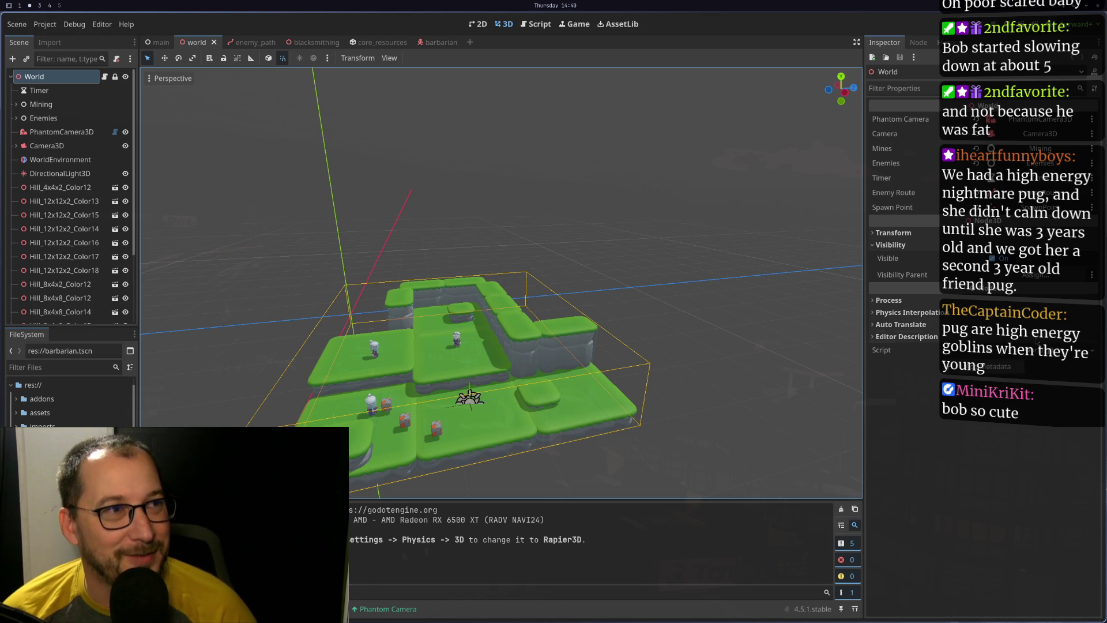
key("super+4")
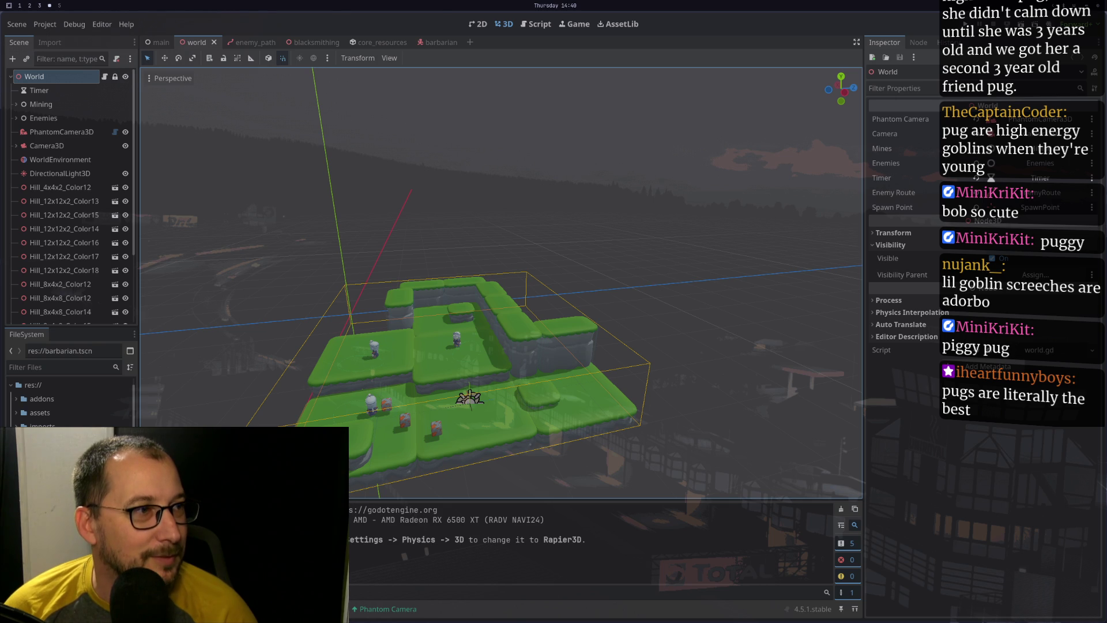
key("super+d")
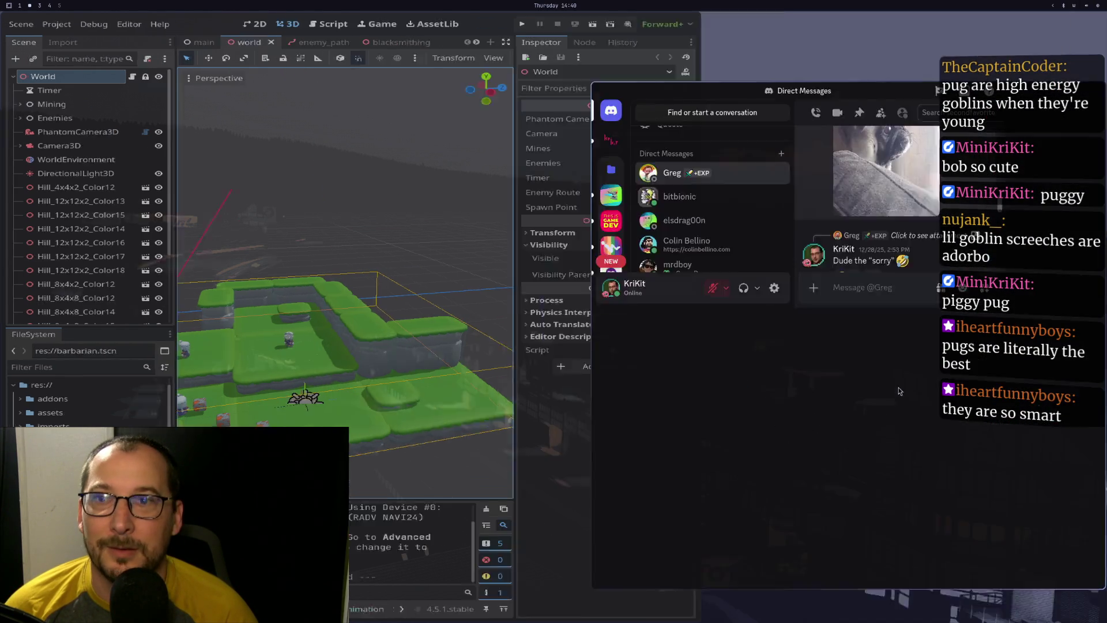
scroll(780, 151, "up", 5)
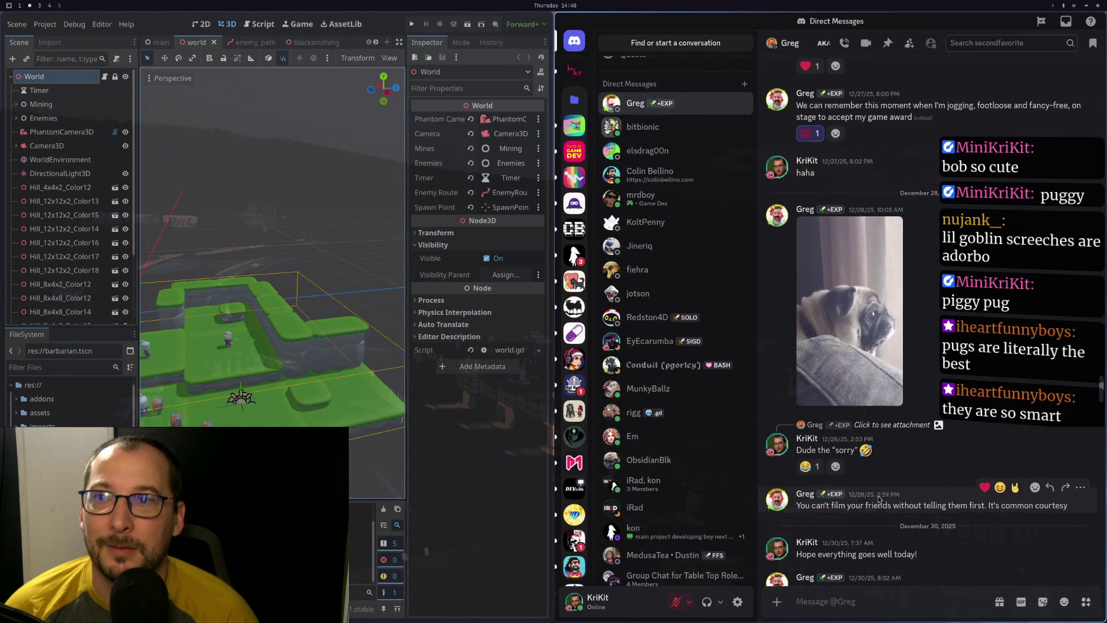
left_click(890, 404)
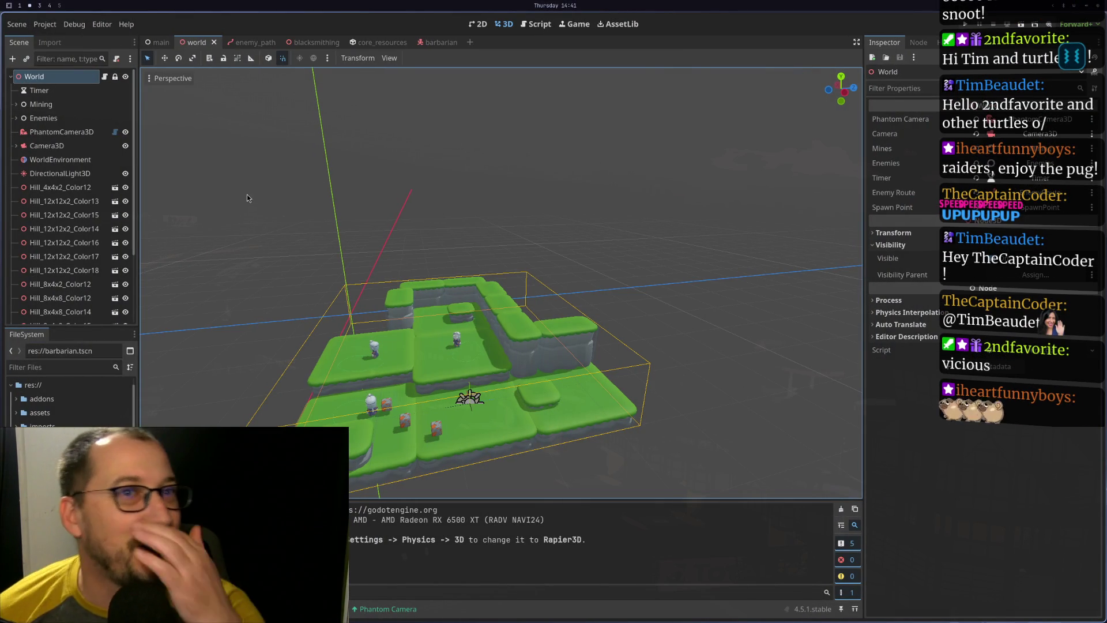
Return to the Godot workspace and zoom out so the whole terrain is visible
key("super+4")
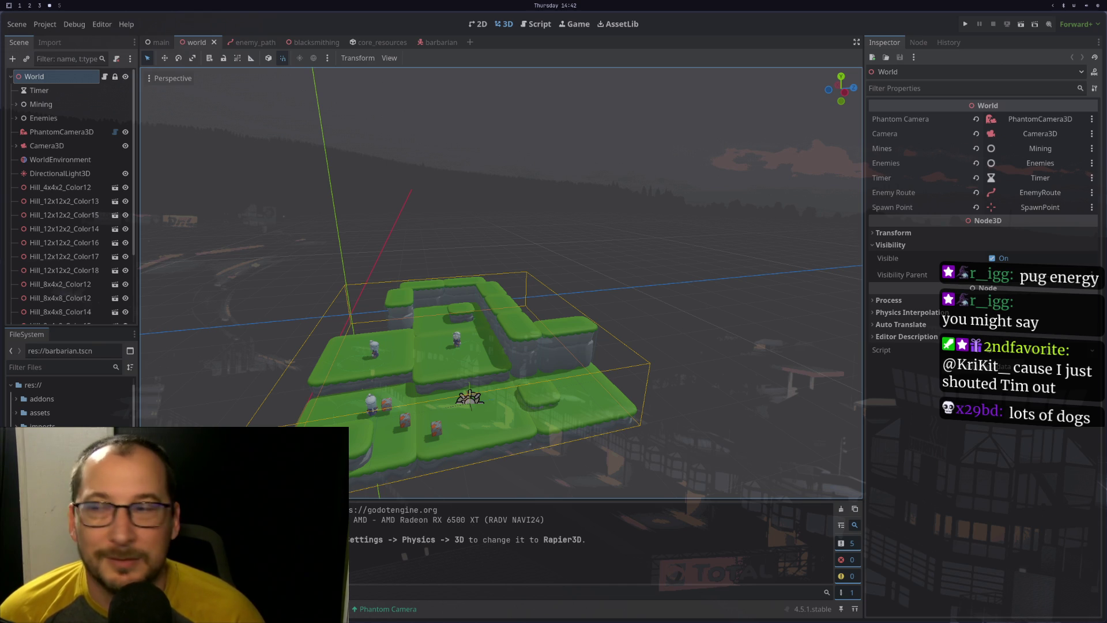
key("super+2")
scroll(437, 320, "down", 5)
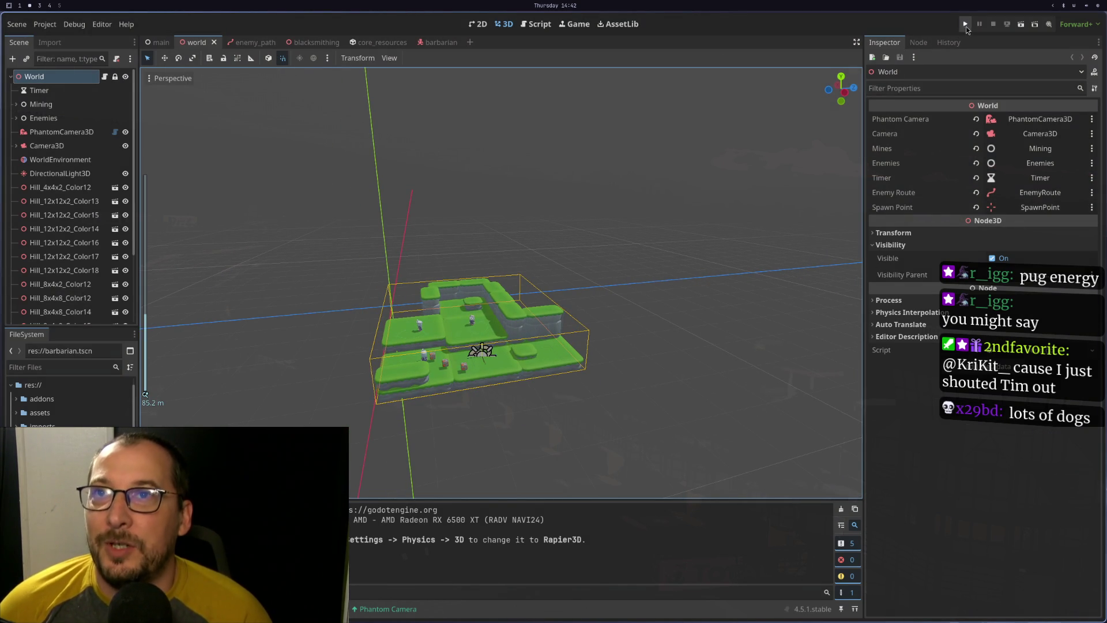
Run the project and walk the barbarian around the anvil area with W, S and A
left_click(965, 24)
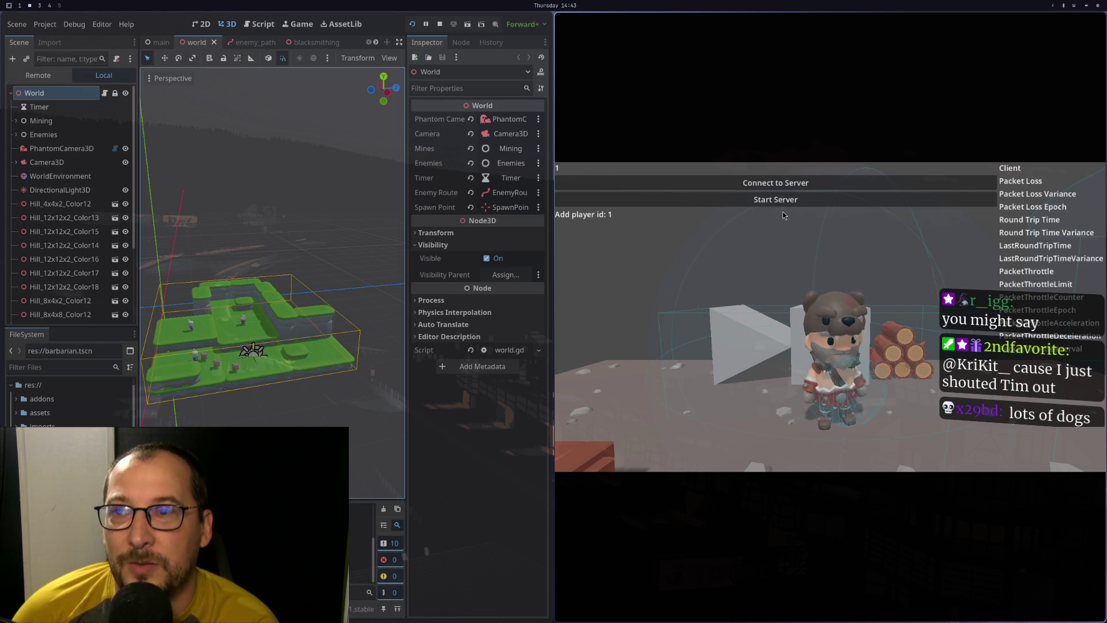
key("w")
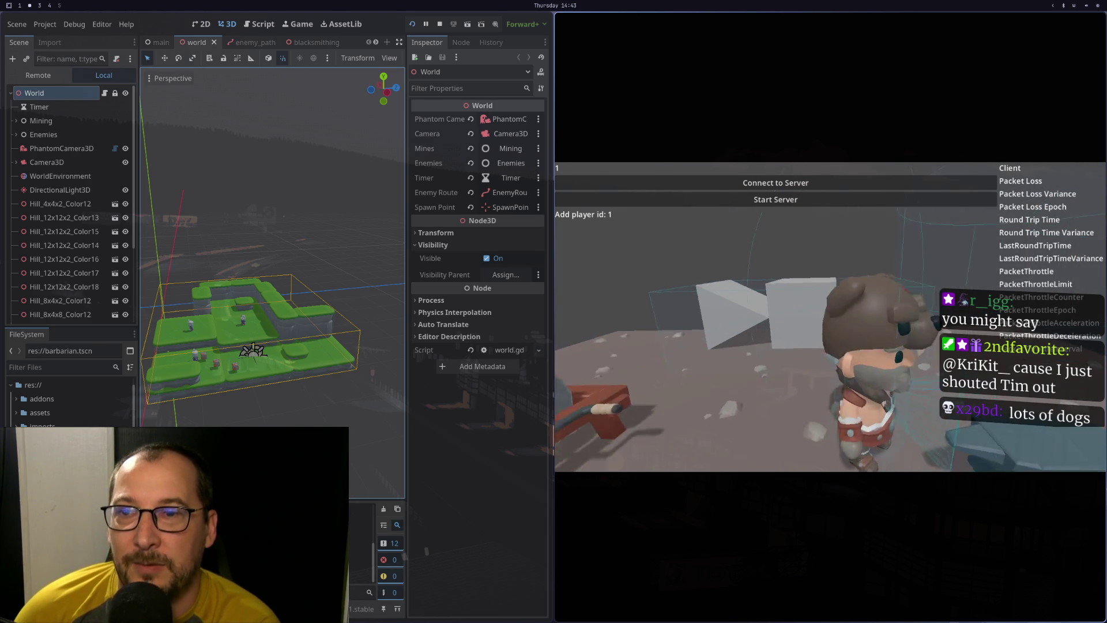
key("s")
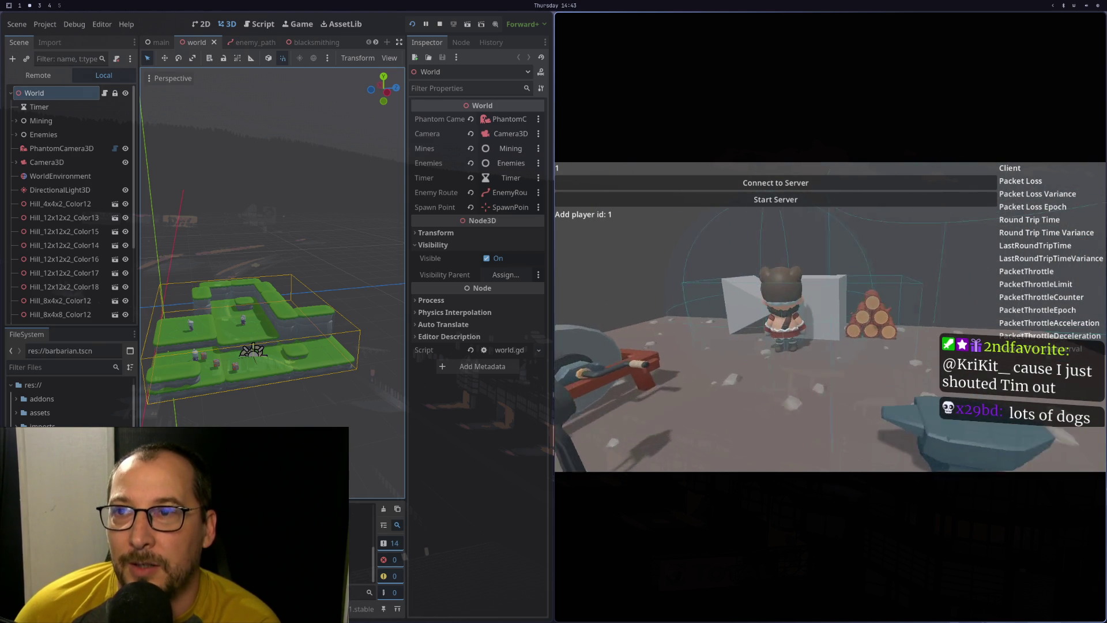
key("w")
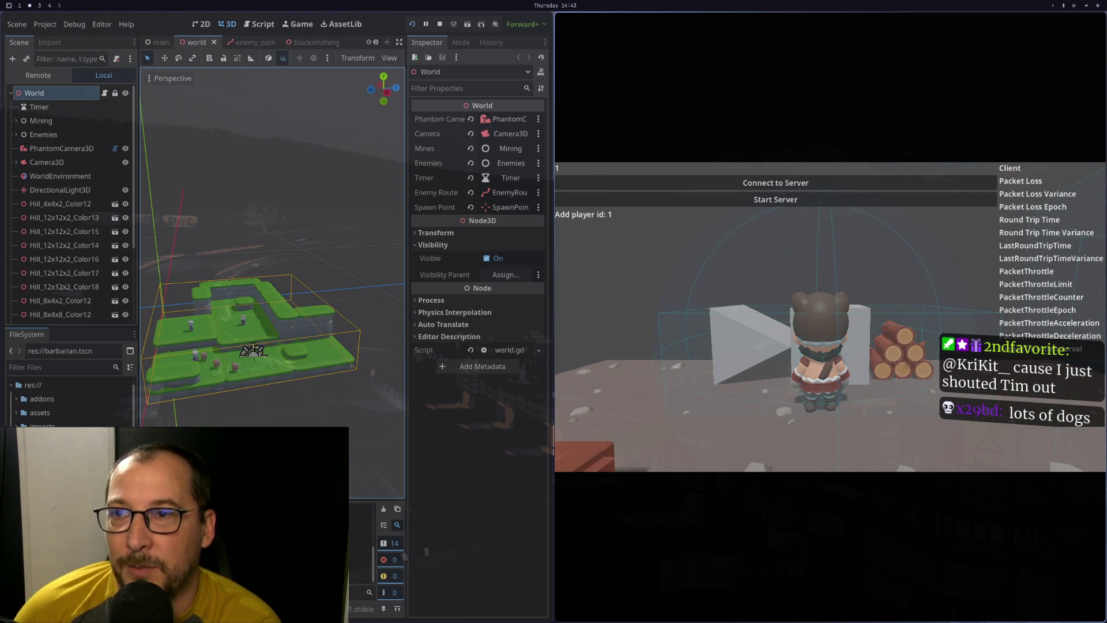
key("a")
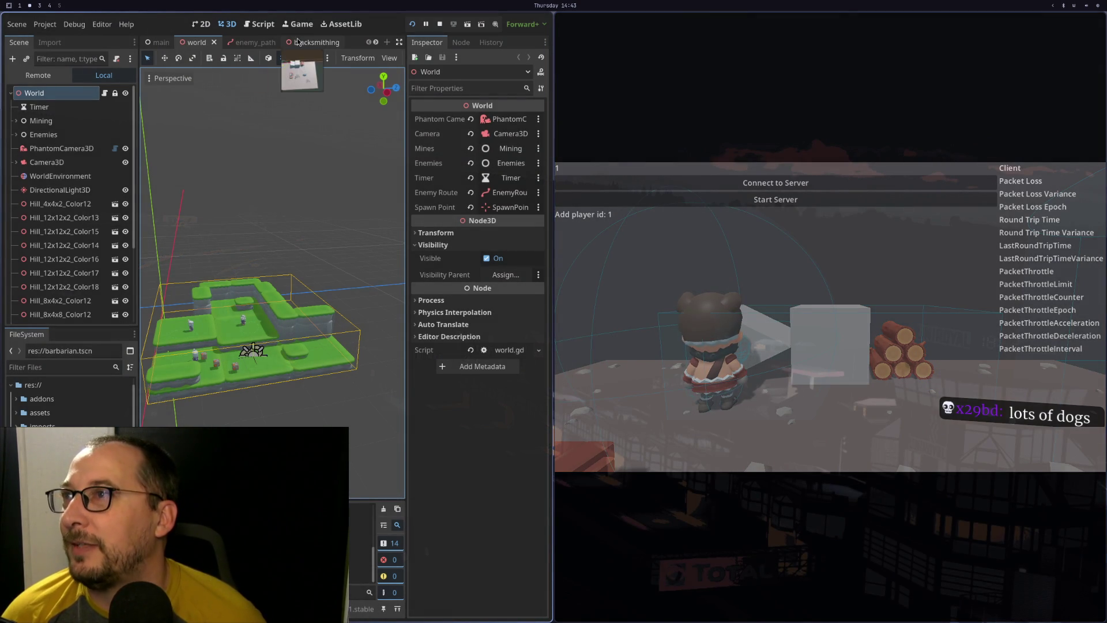
Bring up the blacksmithing scene and move the character right and left in the test game
left_click(306, 46)
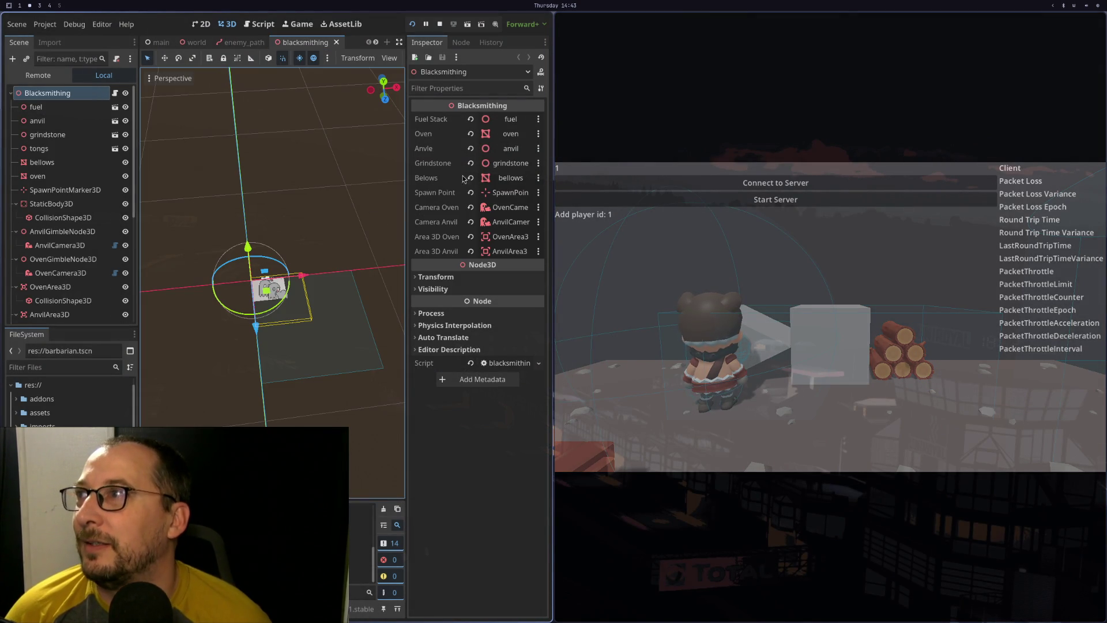
key("d")
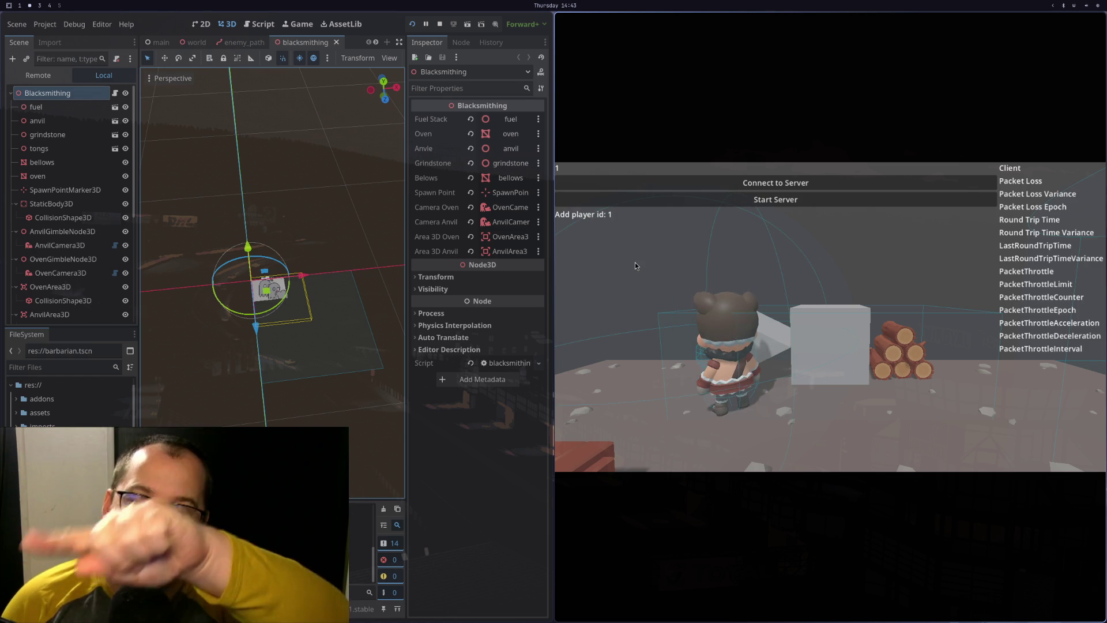
key("a")
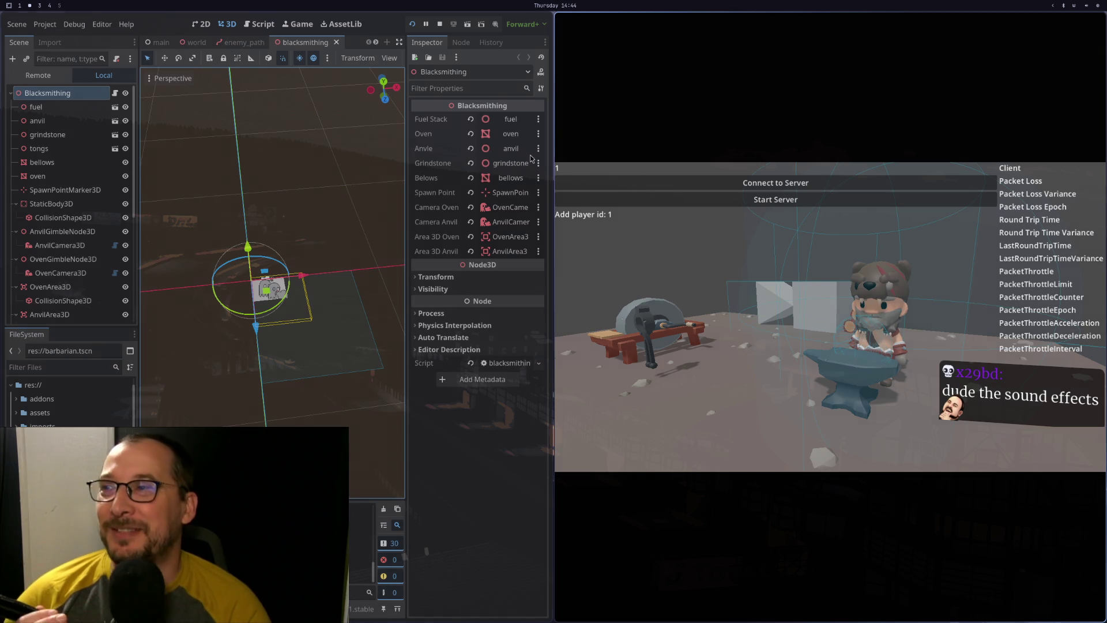
Stop the running game, glance at the code editor workspace, and return to Godot
left_click(440, 24)
key("super+1")
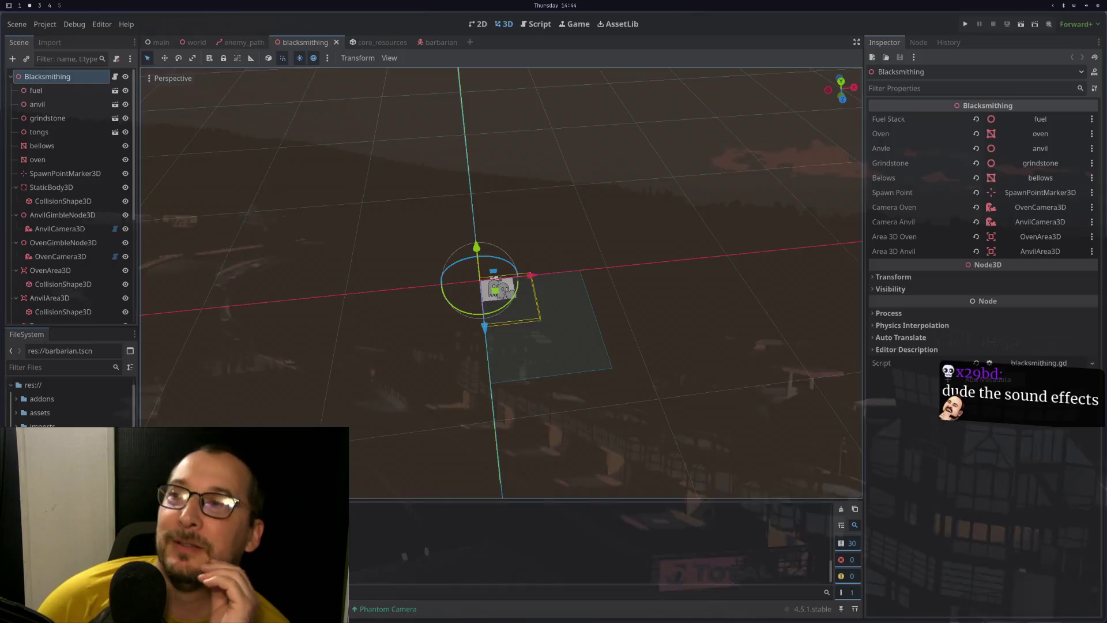
key("super+3")
key("super+1")
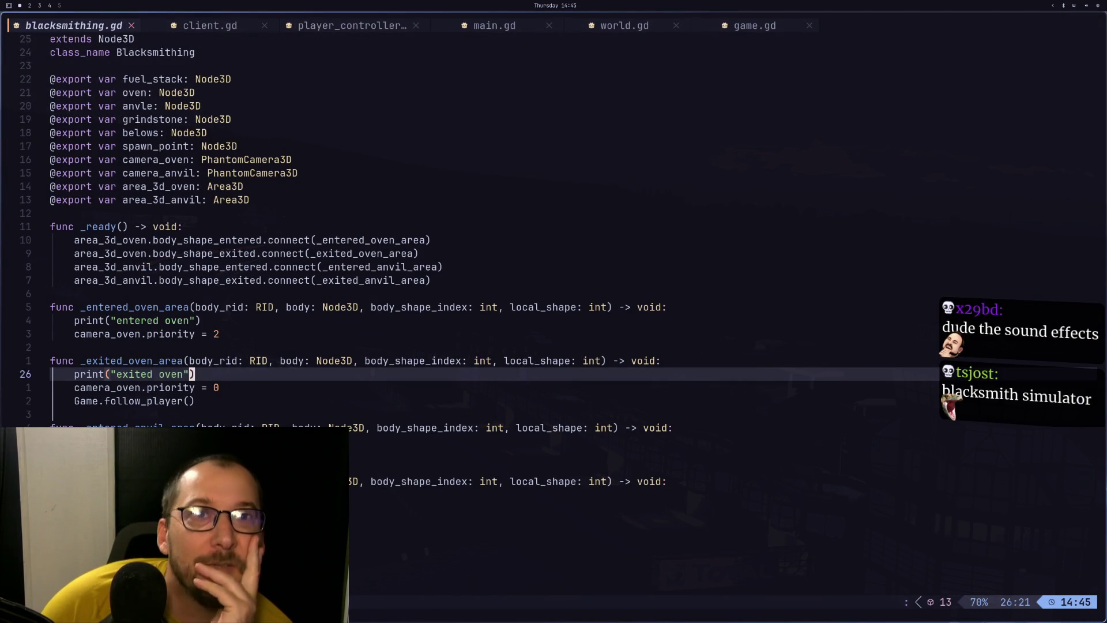
key("super+2")
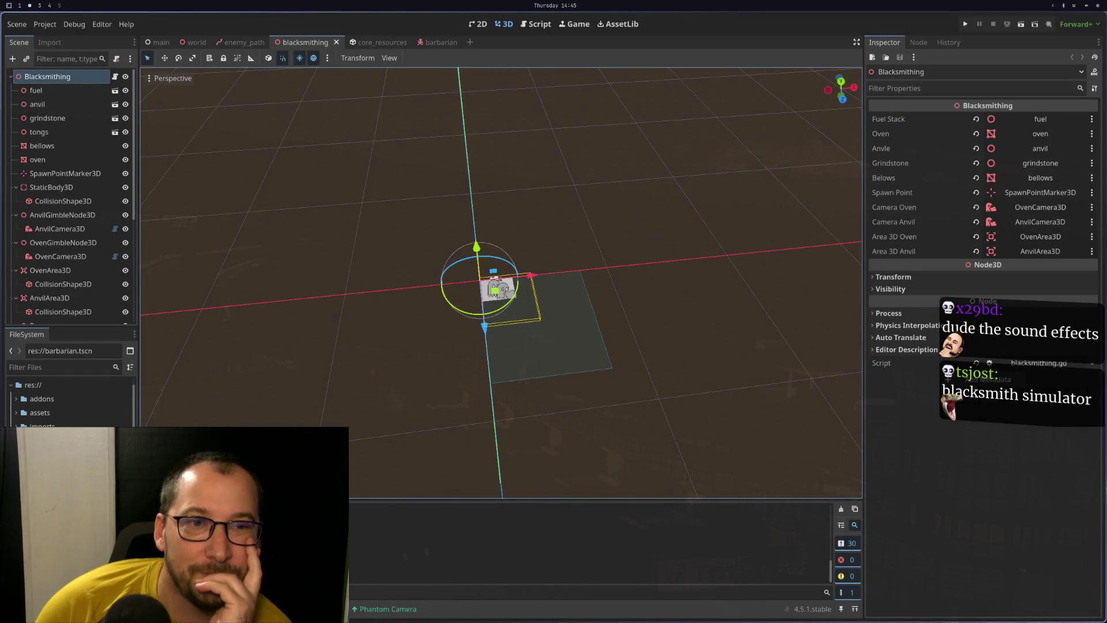
Switch workspaces away from Godot until blacksmithing.gd shows in the code editor
key("super+4")
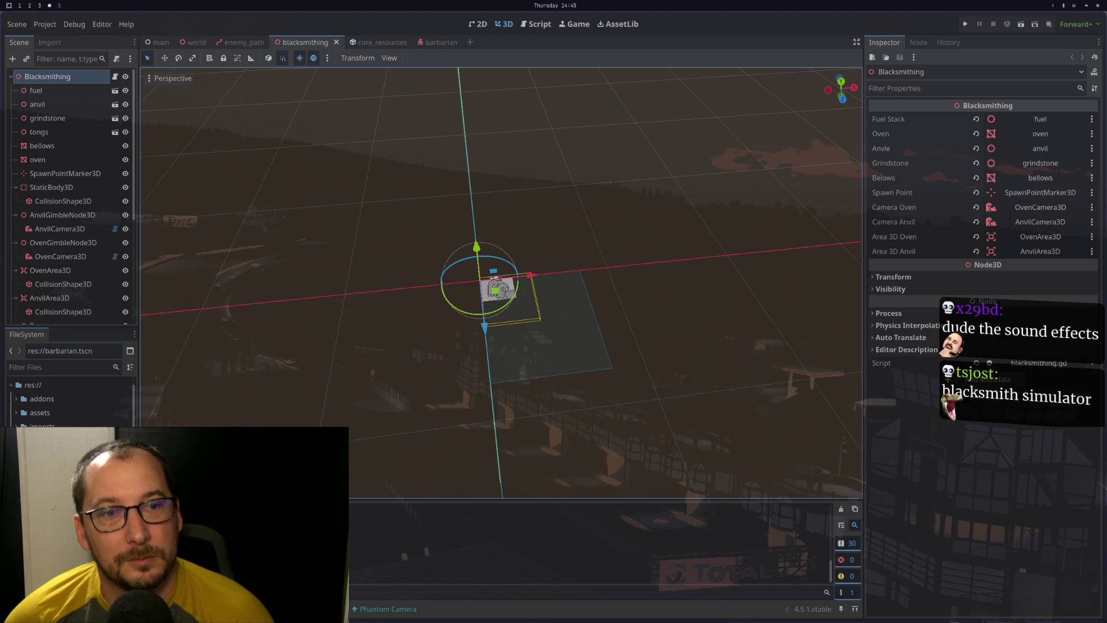
key("super+2")
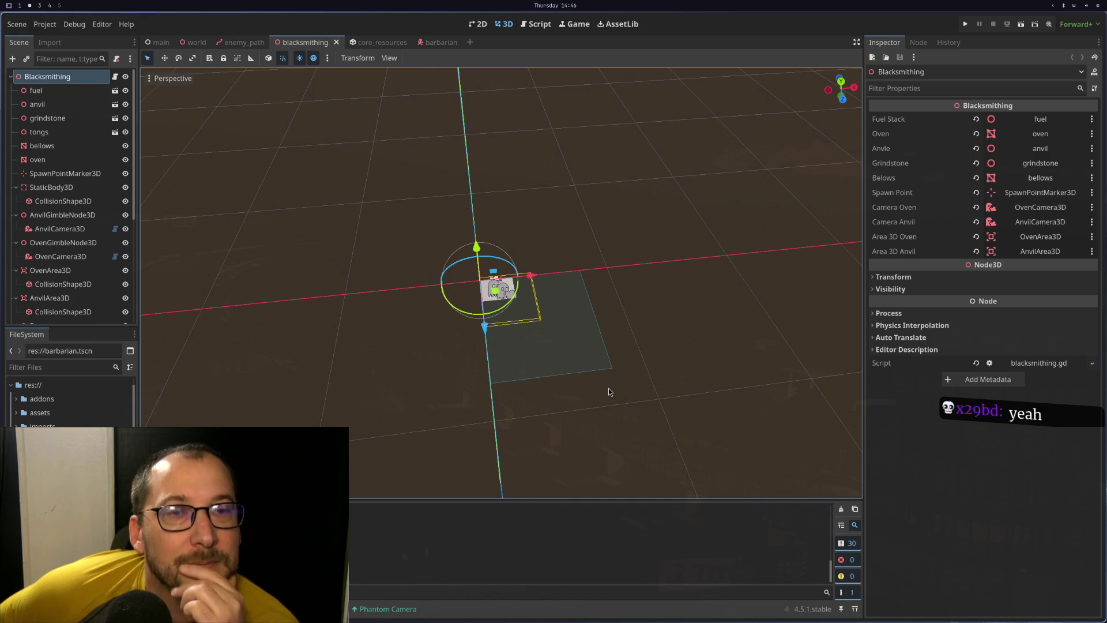
key("super+4")
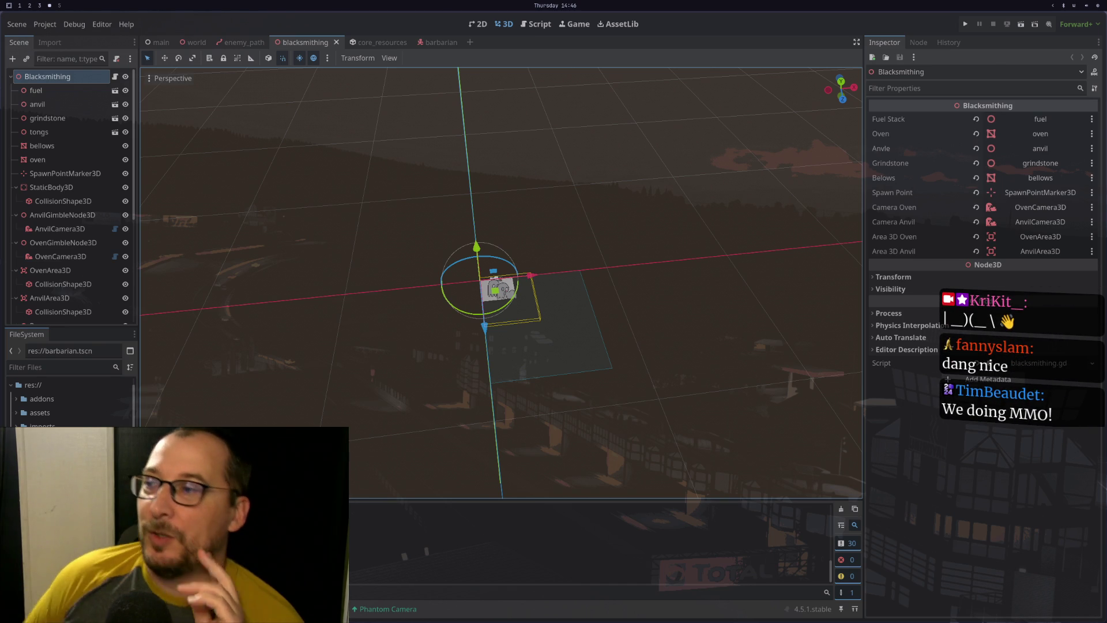
key("super+2")
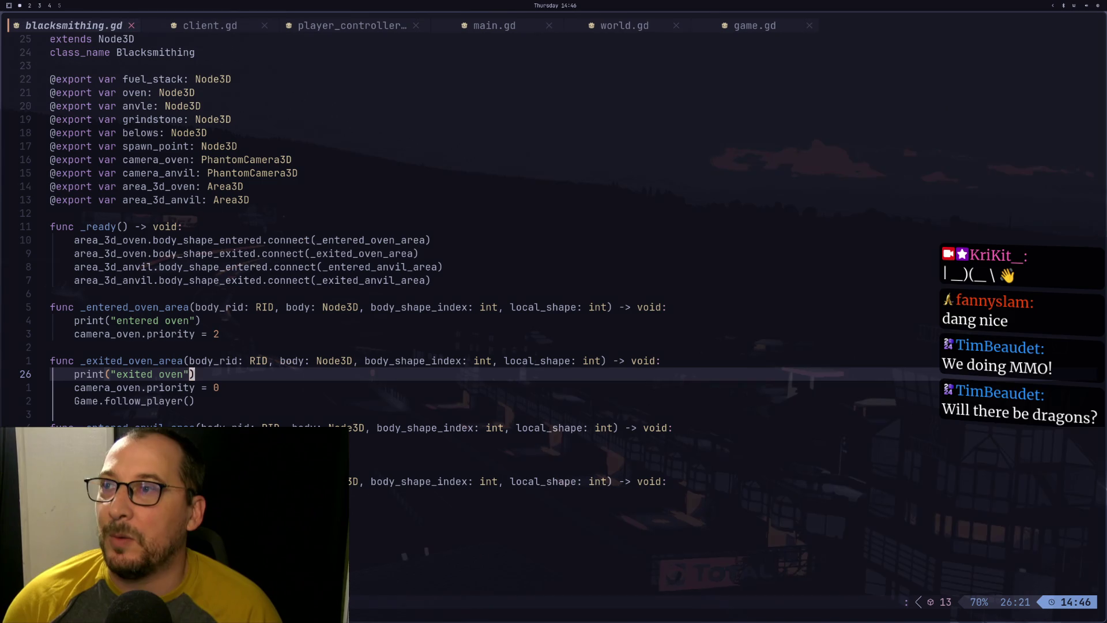
Look through client.gd, main.gd and world.gd, then go back to the Godot workspace
left_click(192, 21)
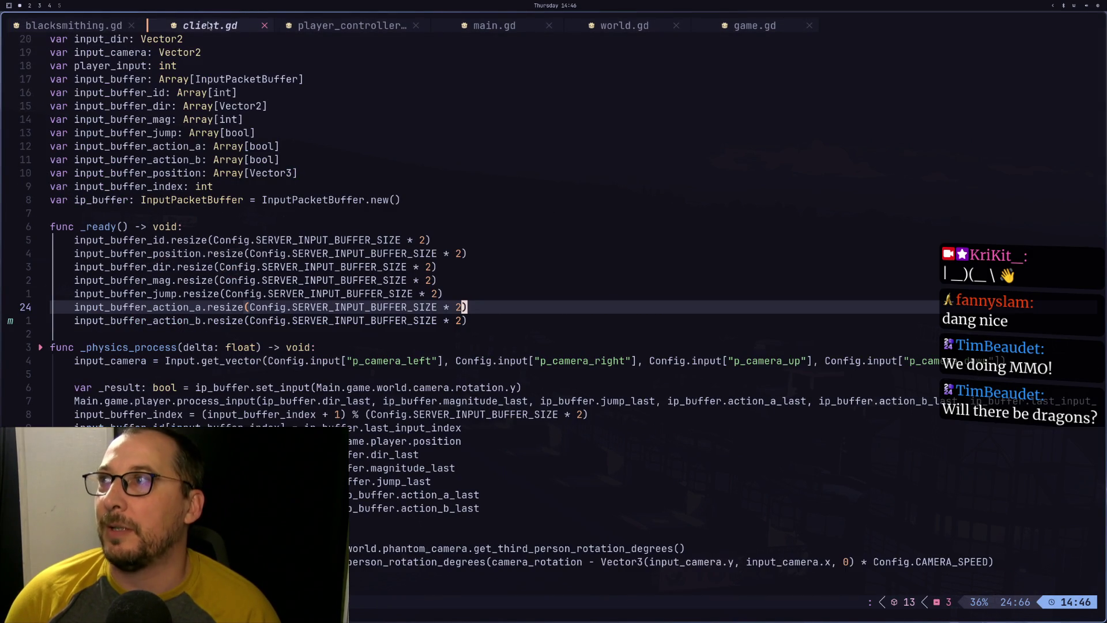
left_click(482, 20)
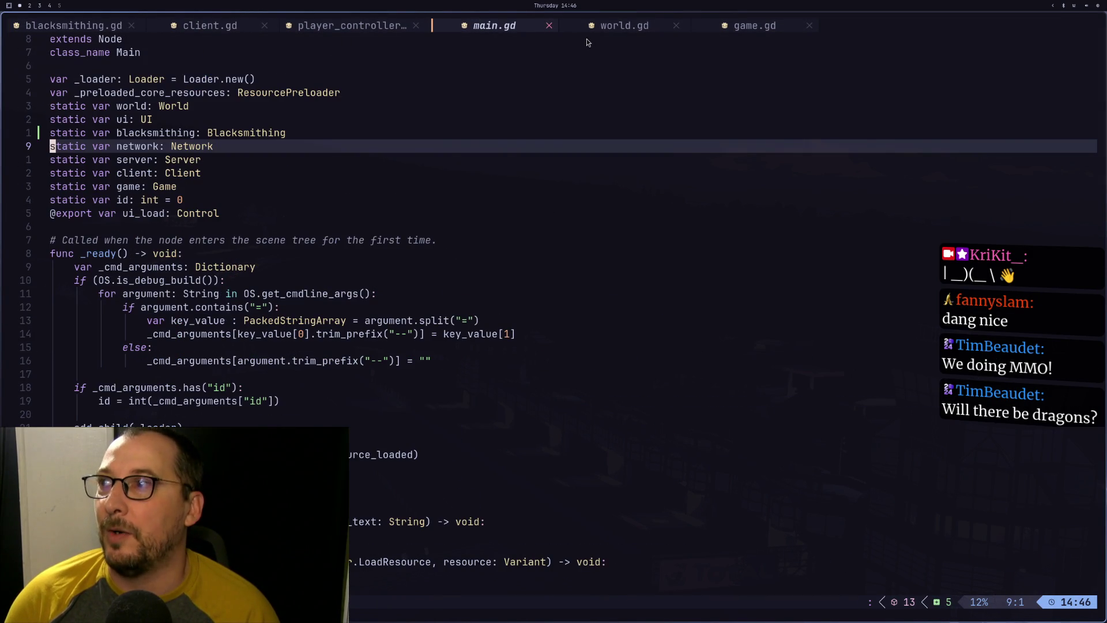
left_click(623, 25)
left_click(482, 25)
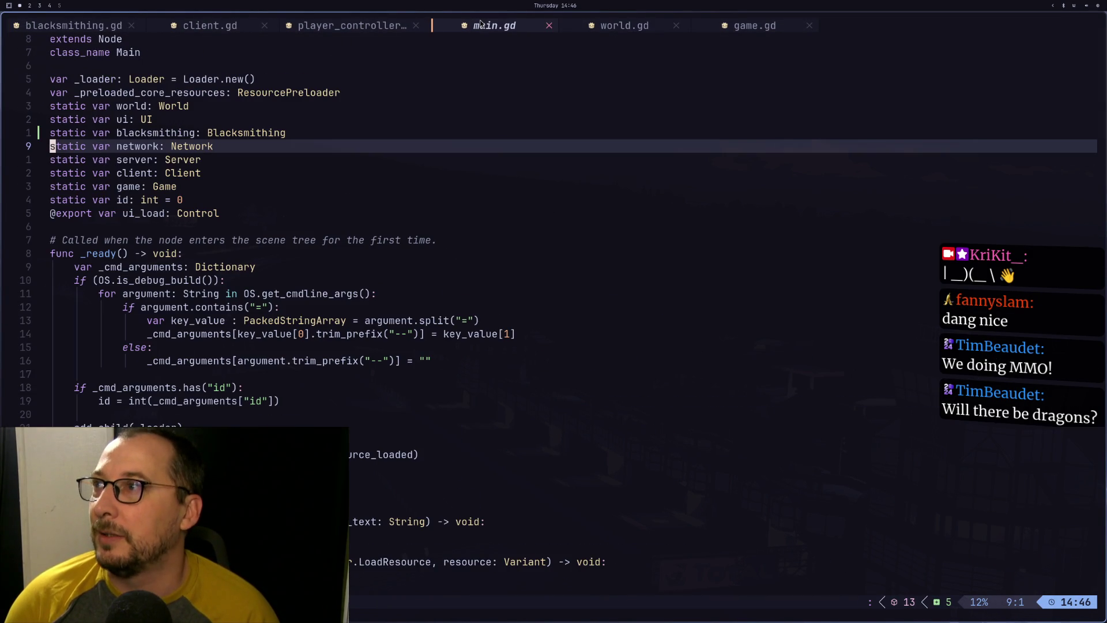
left_click(580, 22)
key("super+2")
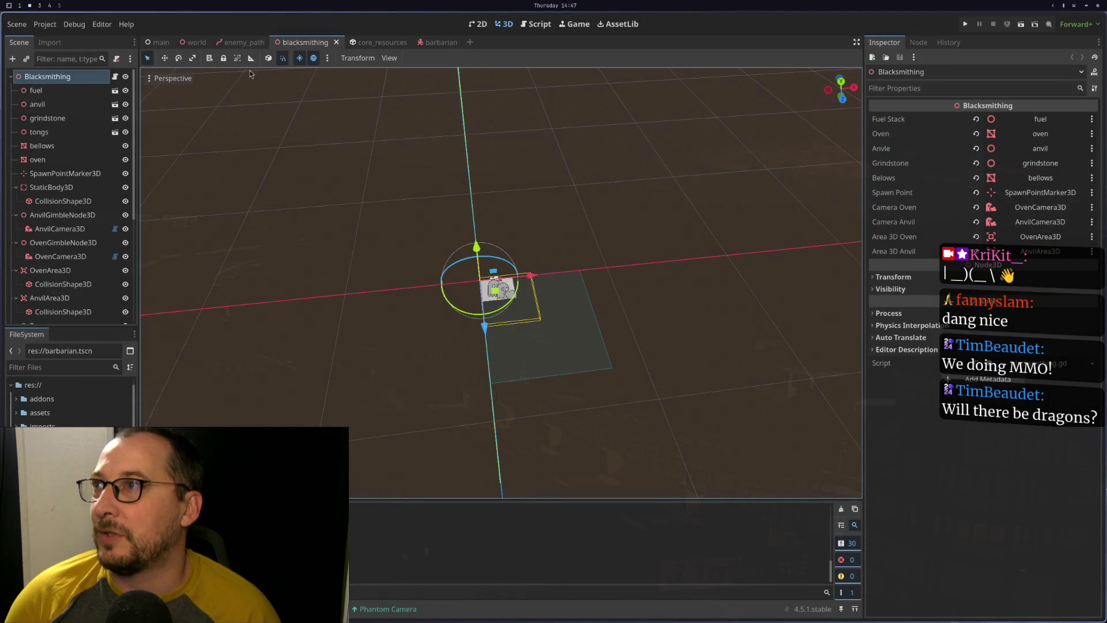
In Project Settings under Physics > 3D, set Physics Engine to Rapier3D and Save & Restart
left_click(46, 26)
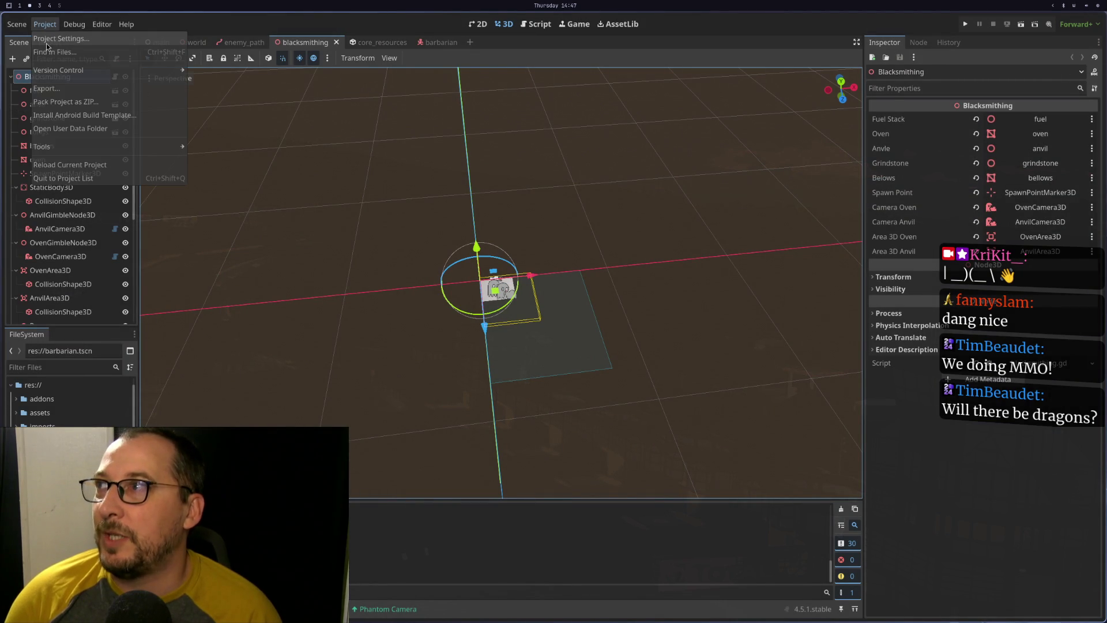
left_click(47, 38)
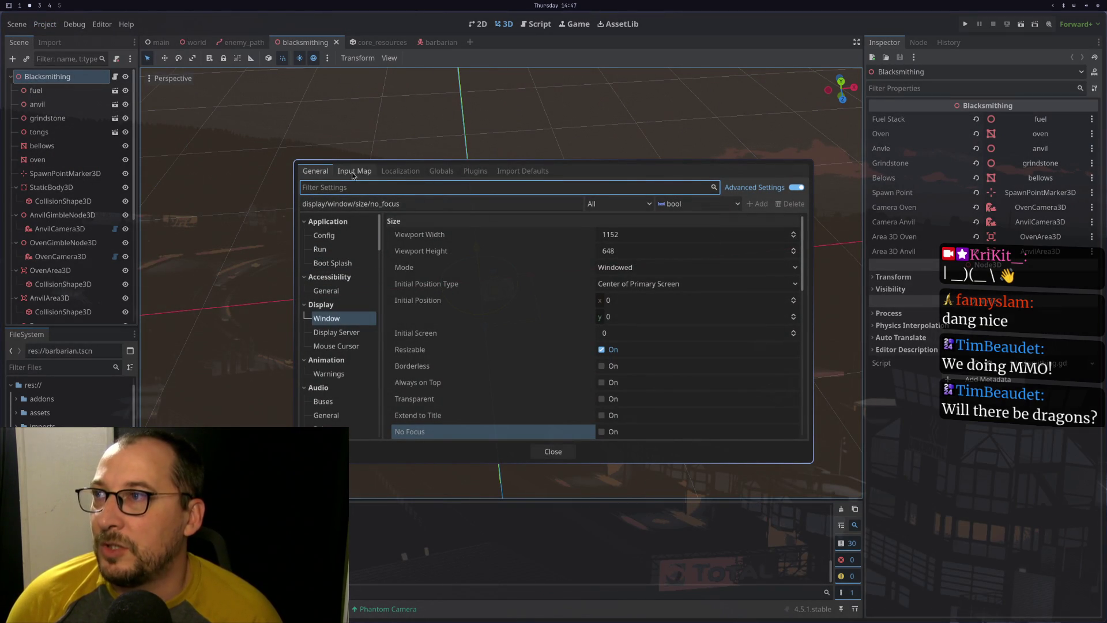
scroll(340, 274, "down", 3)
scroll(341, 276, "up", 3)
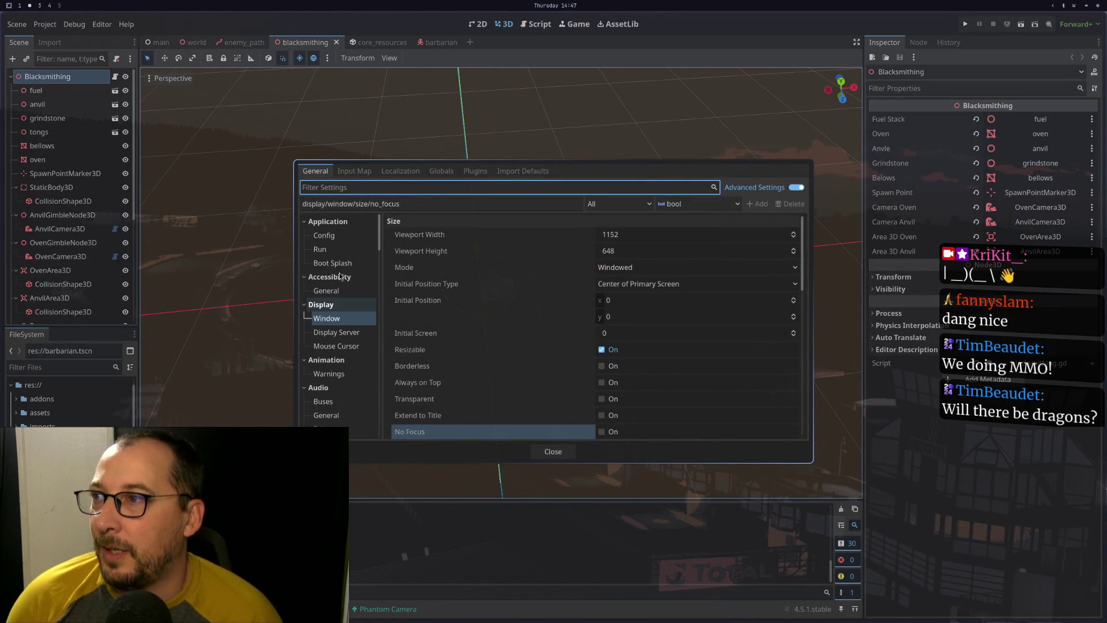
type("physi")
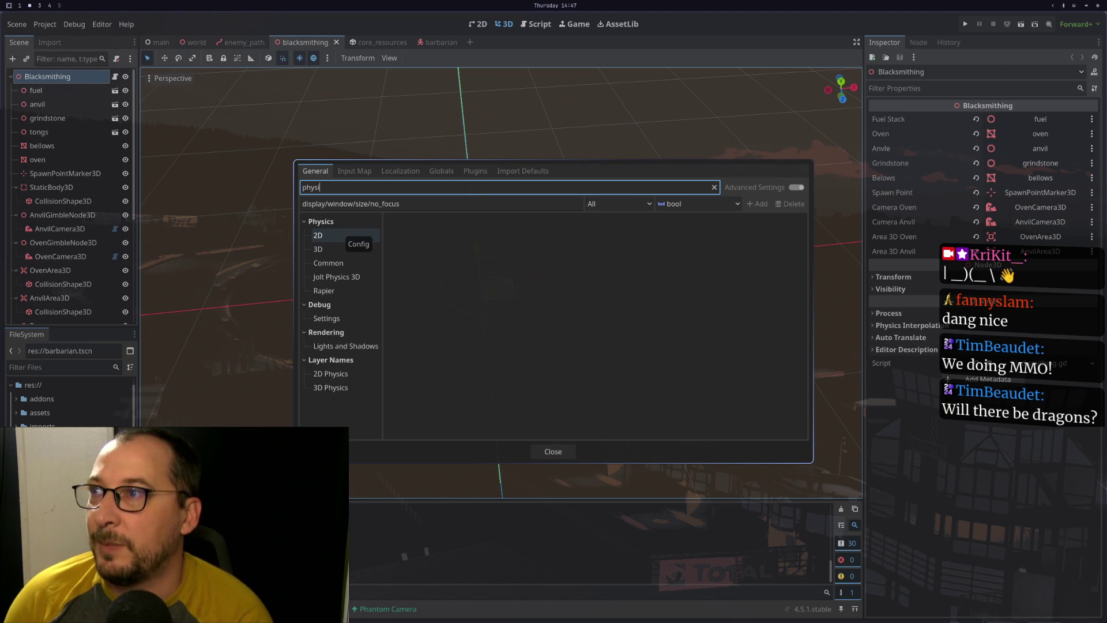
left_click(318, 249)
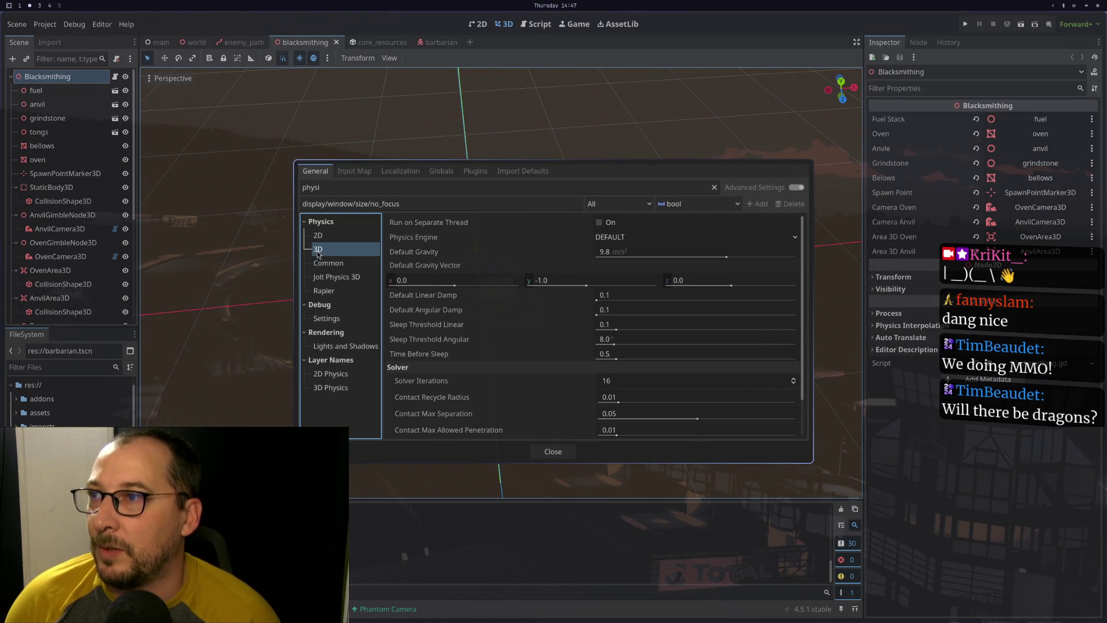
left_click(619, 241)
left_click(603, 293)
left_click(619, 237)
left_click(620, 266)
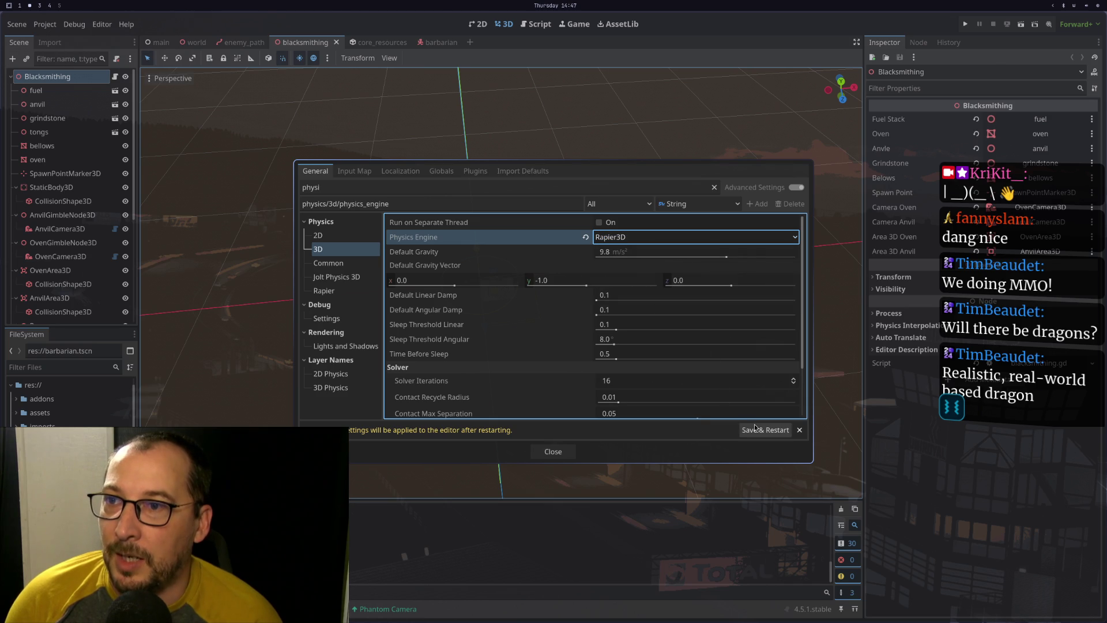
left_click(755, 428)
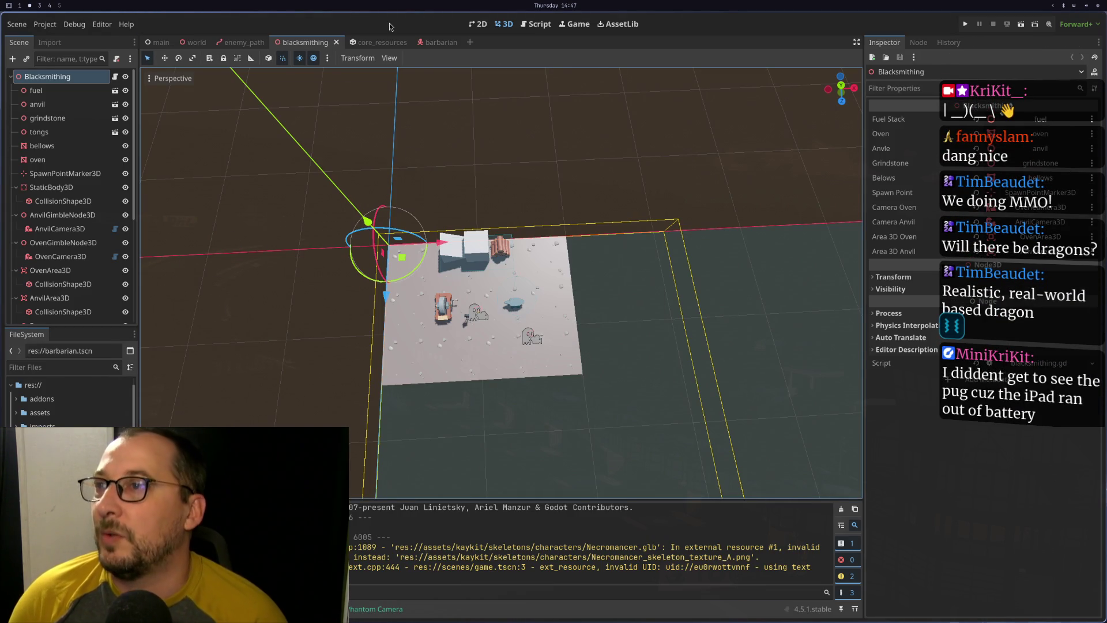
Switch to Neovim and open the game.gd script
left_click(74, 24)
key("super+1")
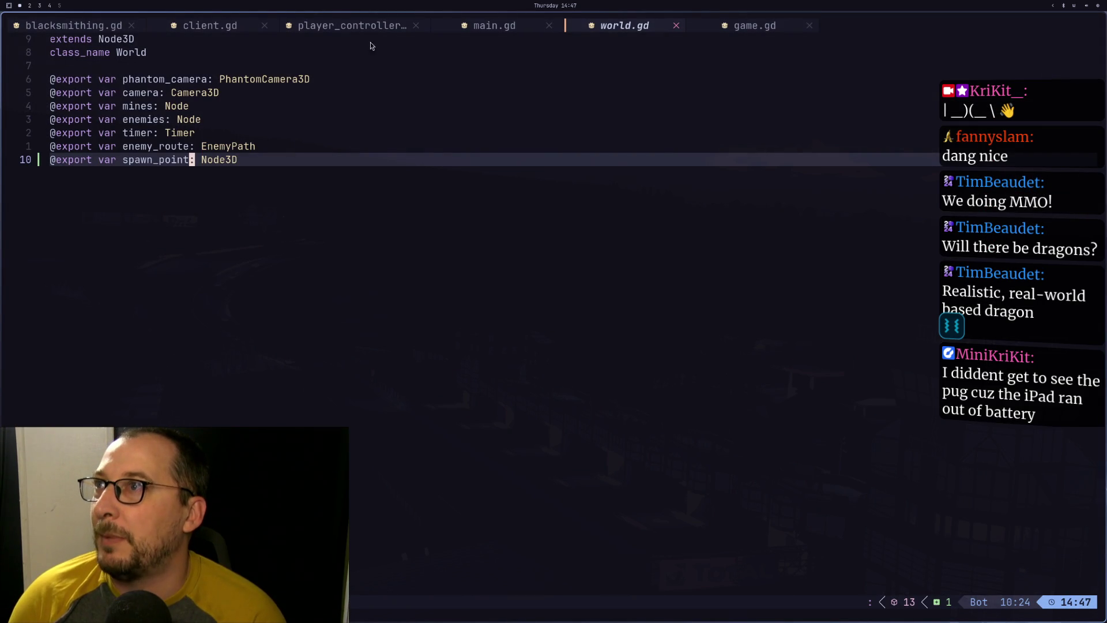
left_click(510, 32)
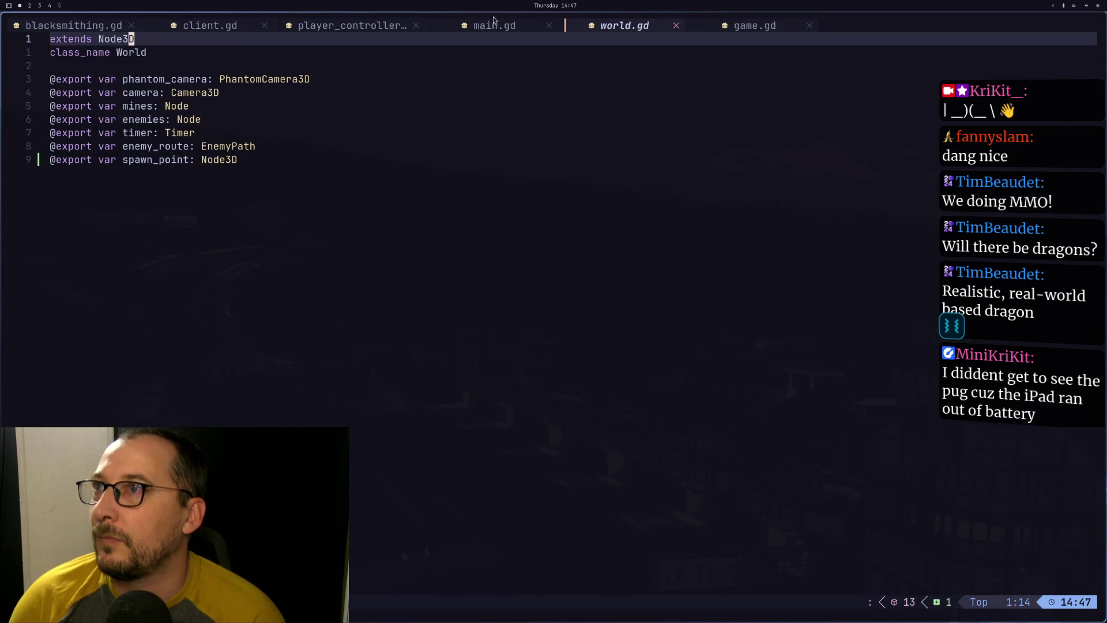
left_click(758, 26)
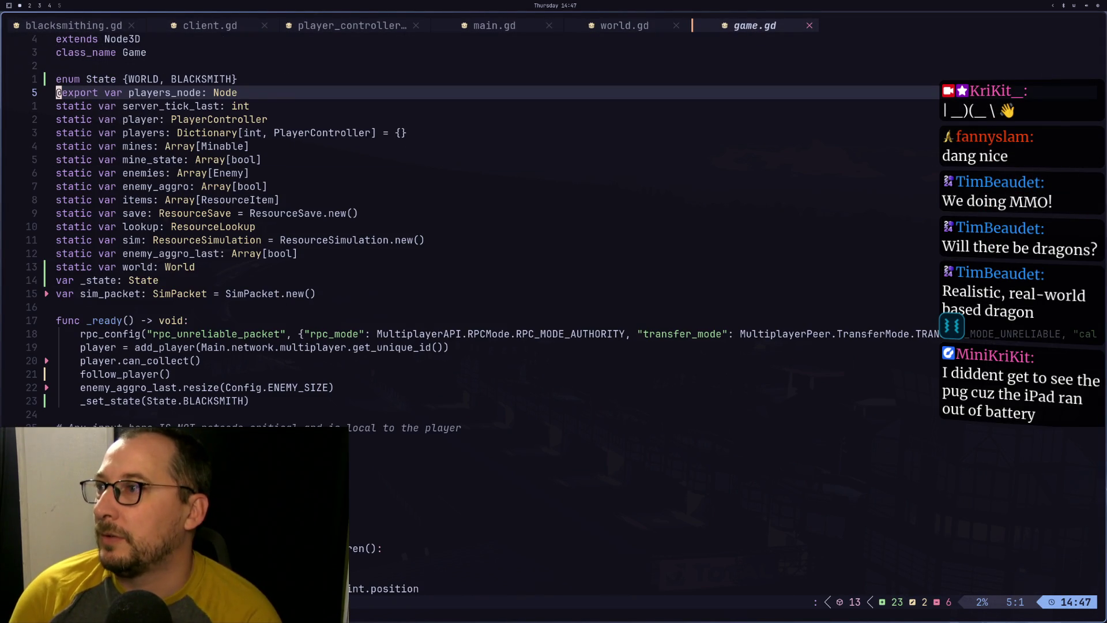
Change _set_state(State.BLACKSMITH) to State.WORLD, save with :w, and return to Godot
key("j")
key("j")
key("j")
key("j")
key("k")
key("w")
key("w")
key("w")
type("wce")
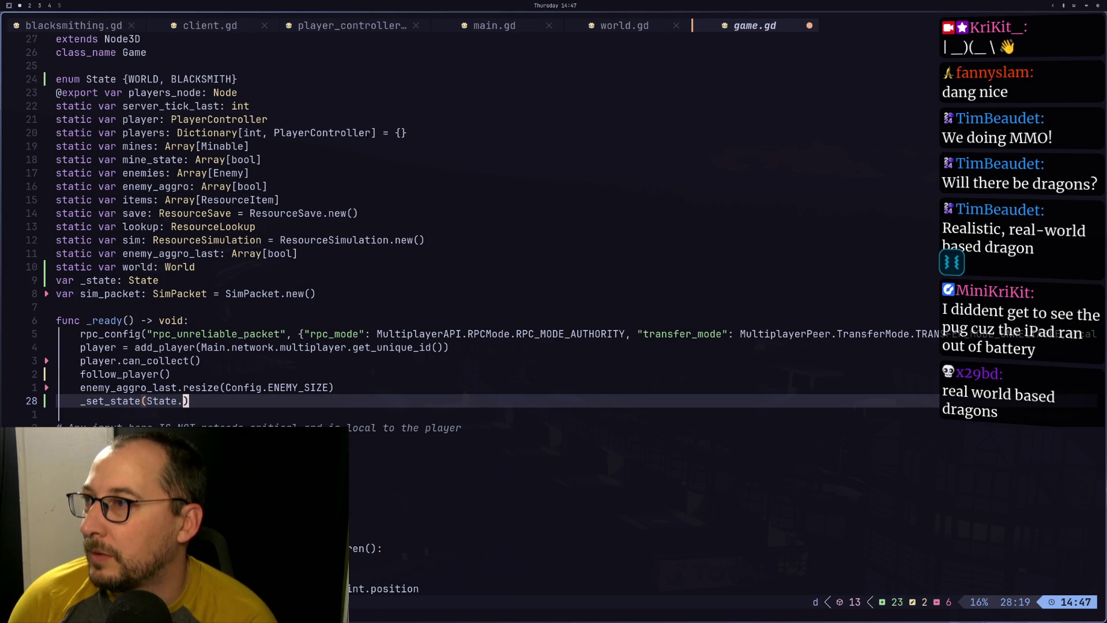
type("Wo")
key("BackSpace")
type("ORLD")
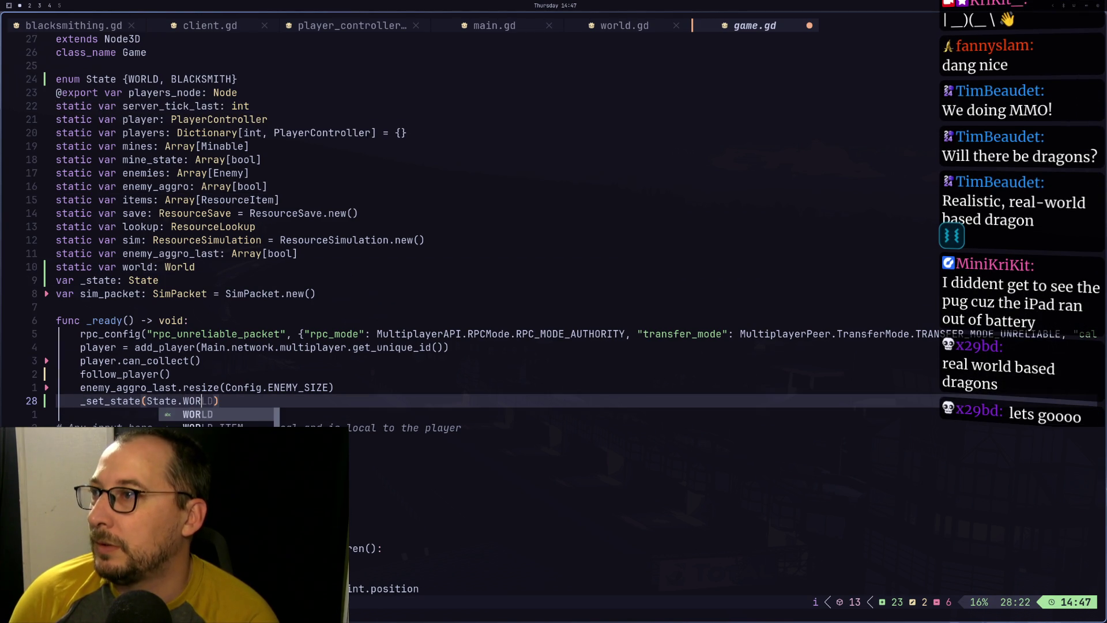
key("Escape")
type(":w")
key("Return")
key("super+2")
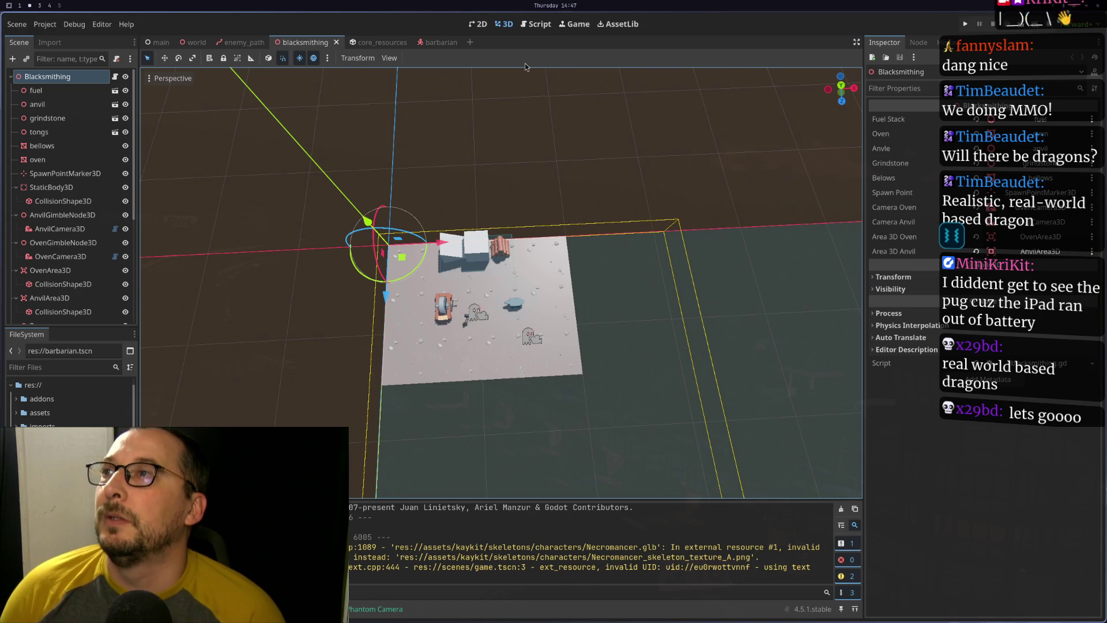
Set Debug > Customize Run Instances to launch 2 game instances
left_click(73, 24)
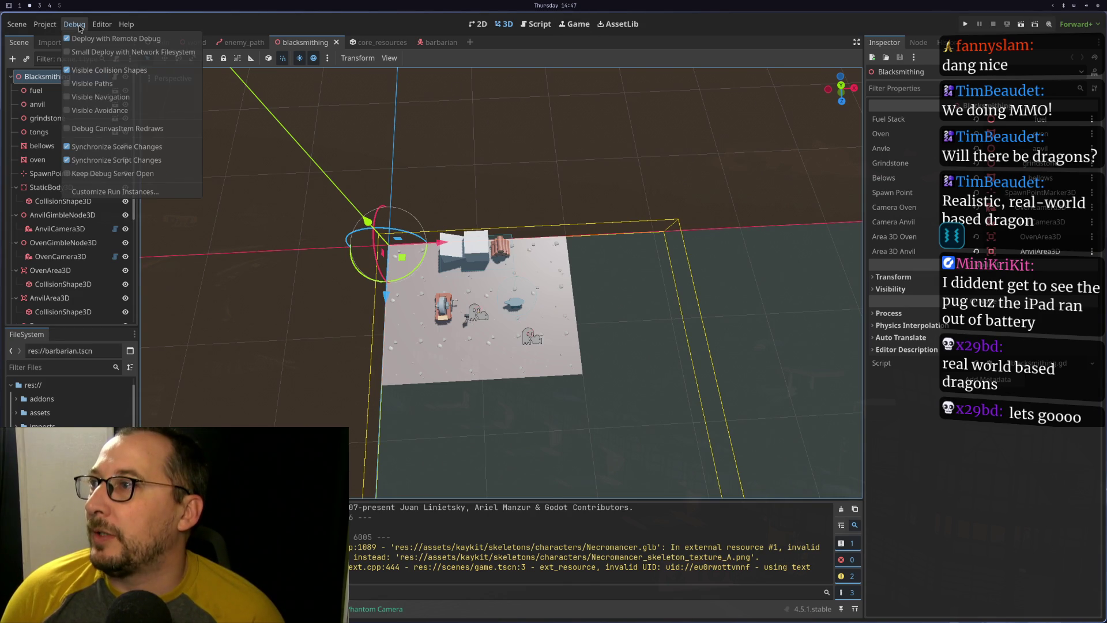
left_click(113, 174)
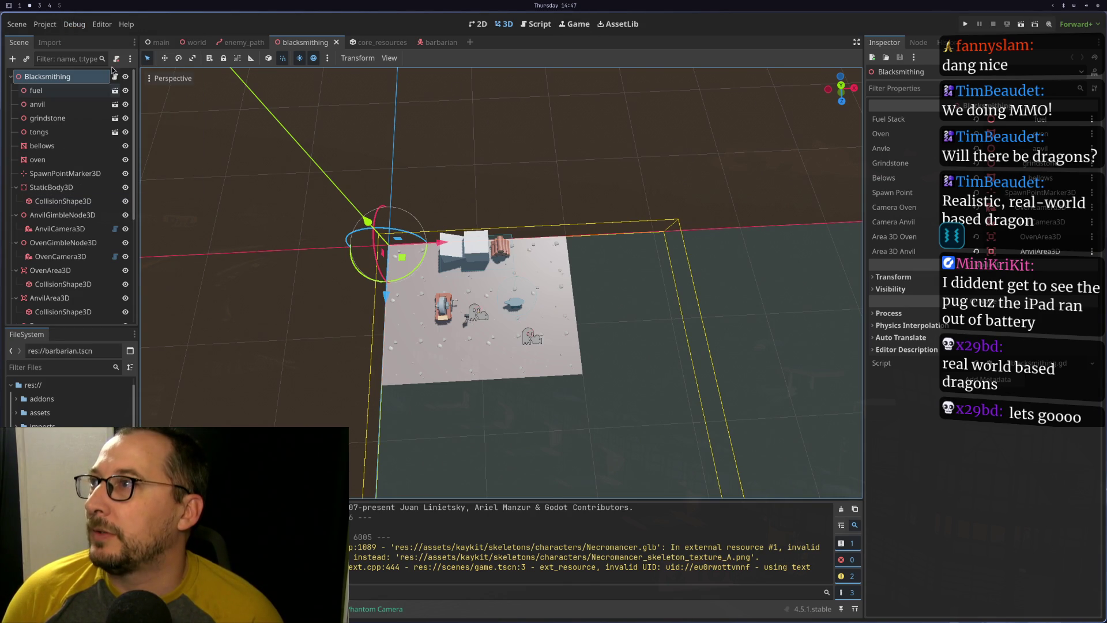
left_click(74, 24)
left_click(116, 191)
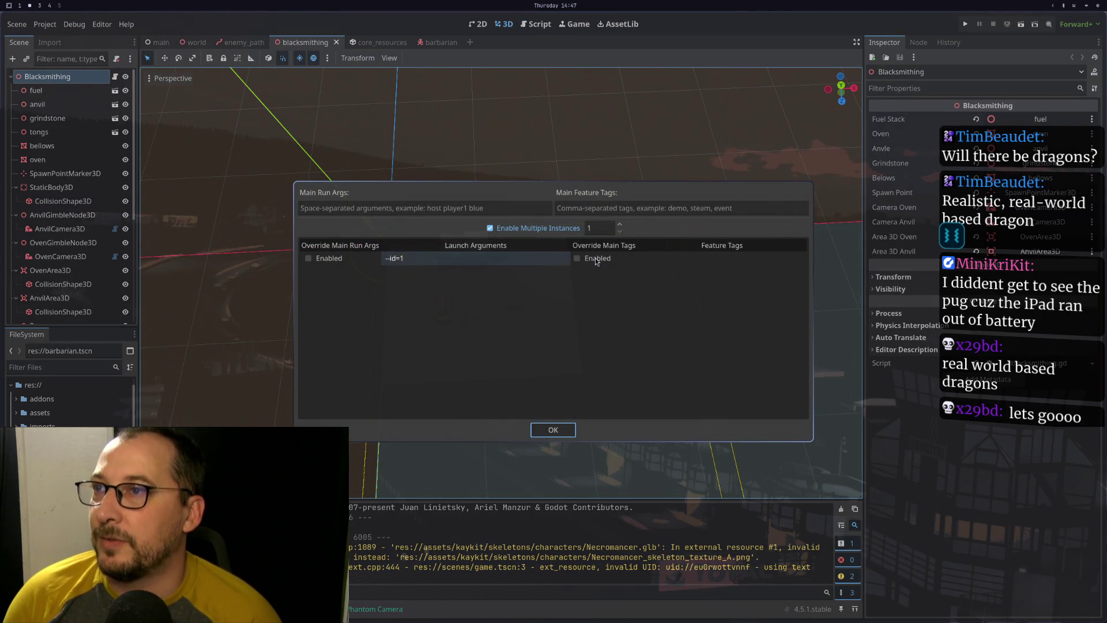
left_click(620, 225)
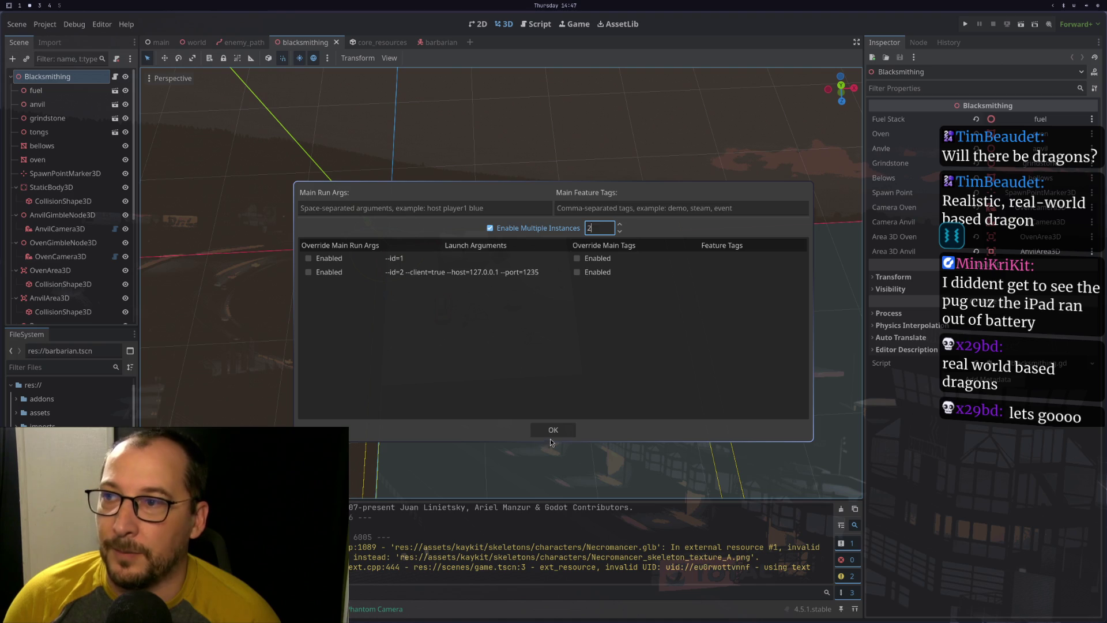
left_click(551, 429)
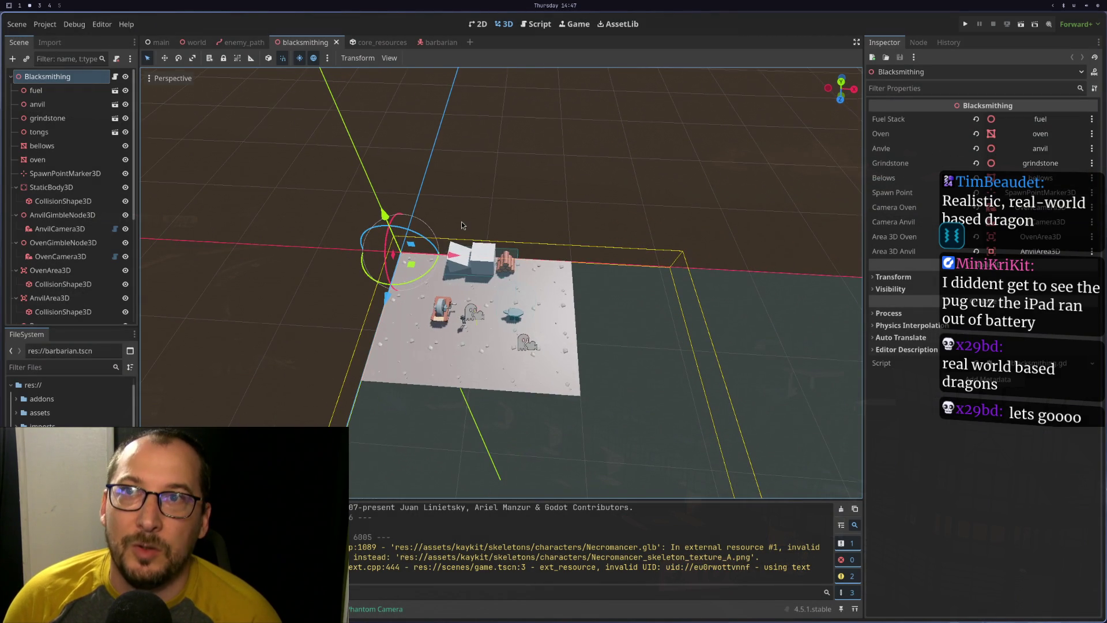
Orbit the viewport toward the blacksmithing floor and run the project
scroll(523, 336, "up", 5)
left_click_drag(523, 336, 339, 213)
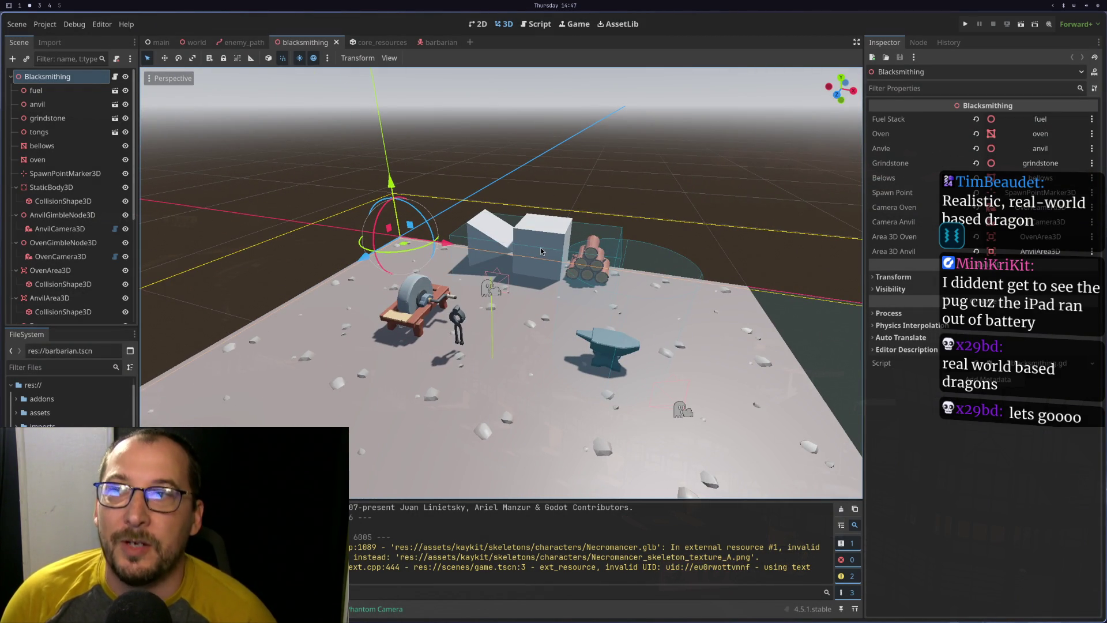
scroll(541, 250, "up", 3)
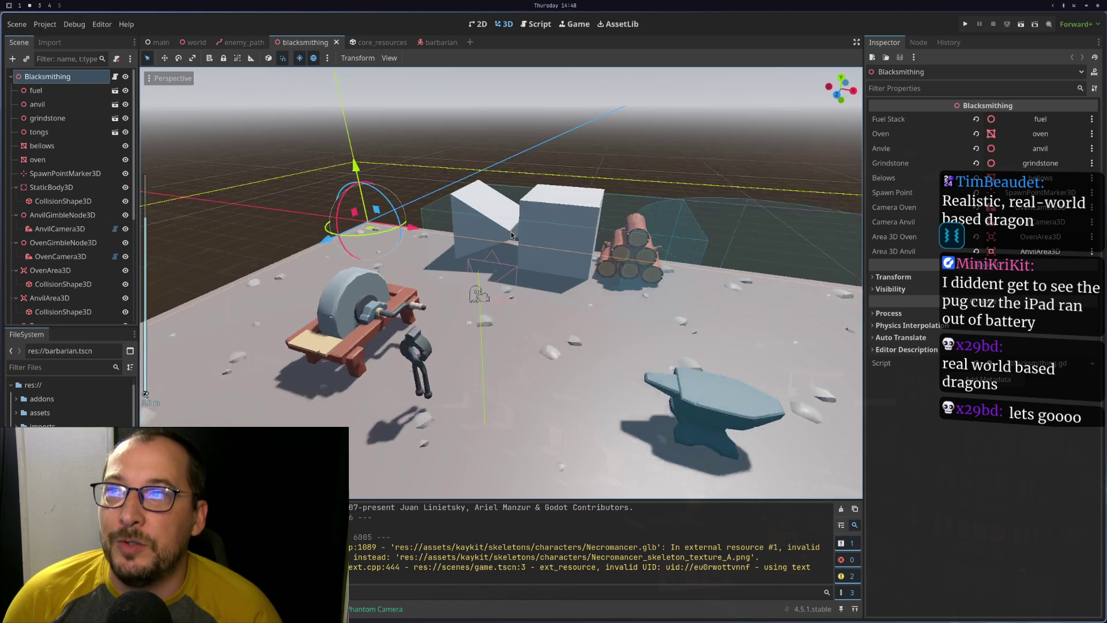
scroll(541, 251, "down", 3)
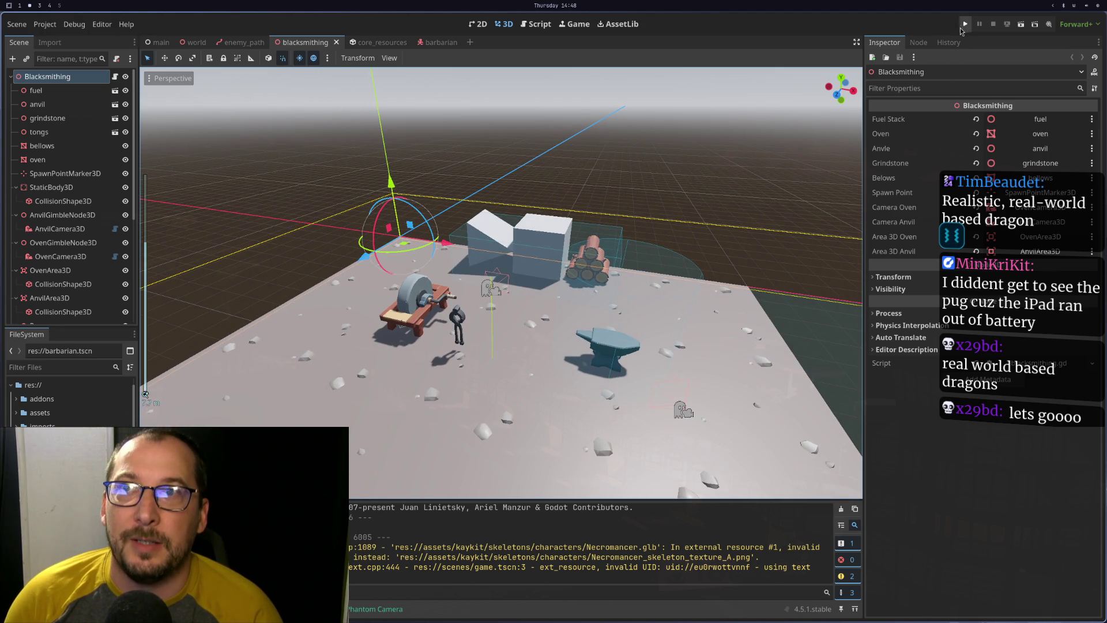
left_click(963, 26)
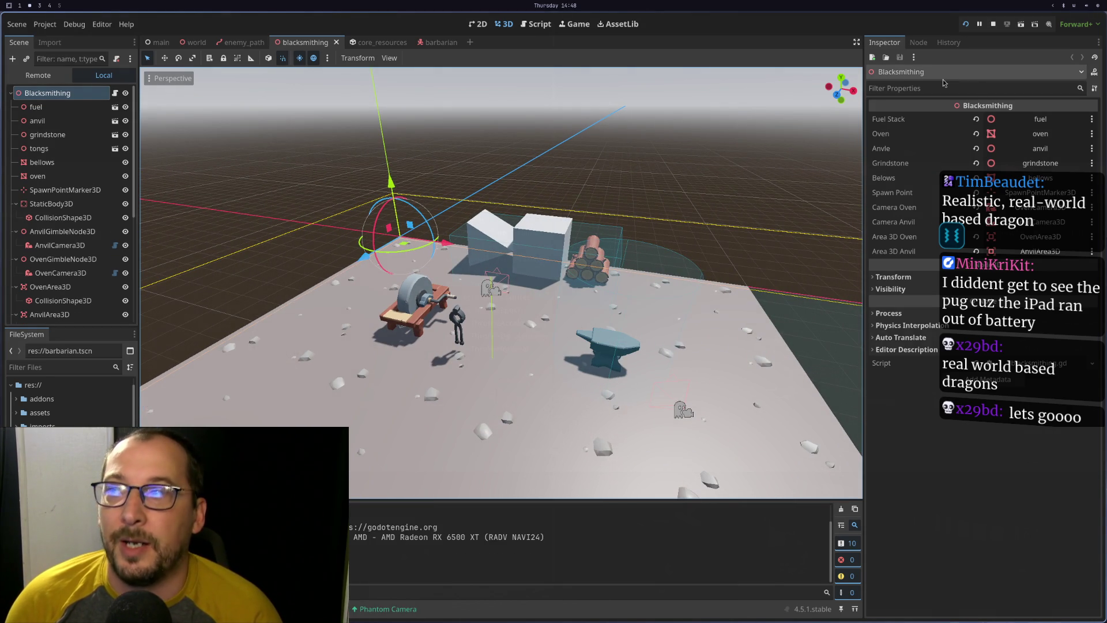
Rerun the project, start the server in the top window and connect the second as client
left_click(995, 24)
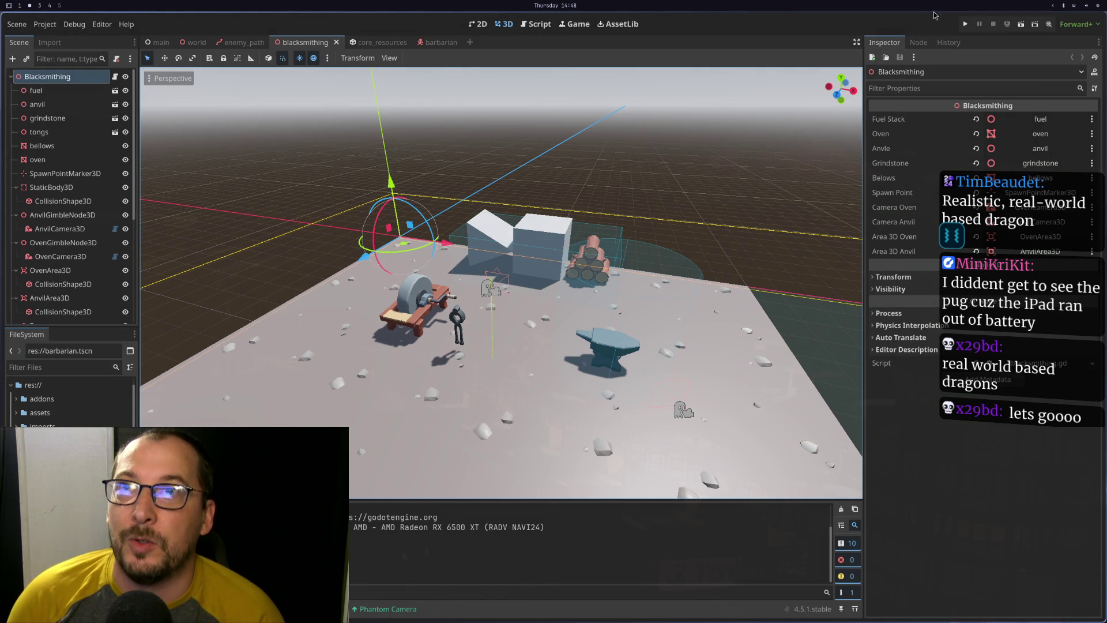
left_click(964, 25)
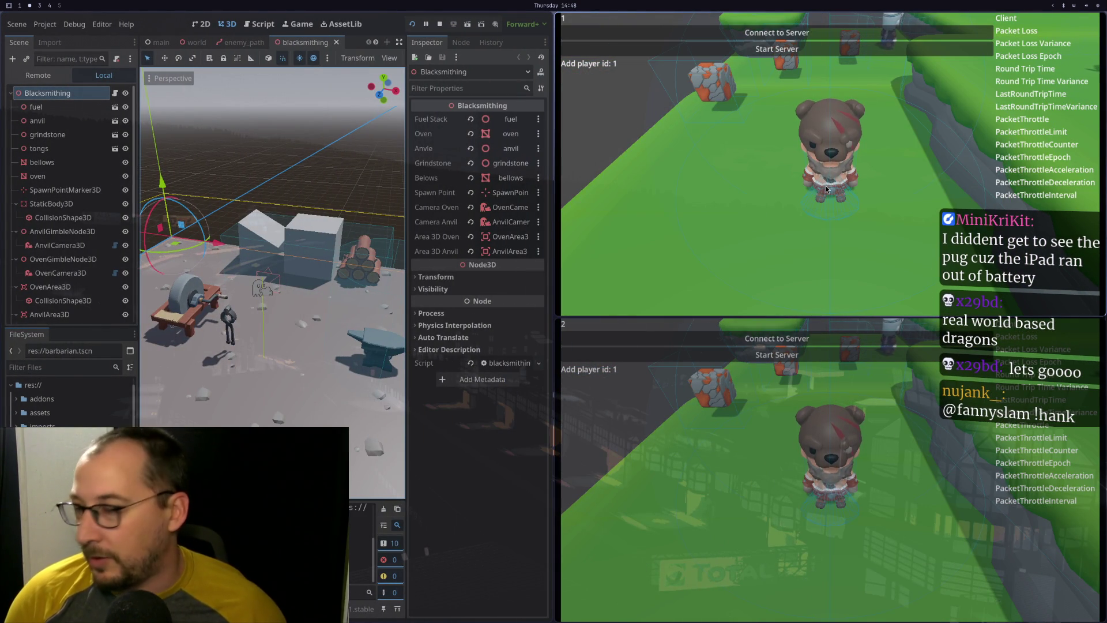
left_click(773, 33)
left_click(770, 340)
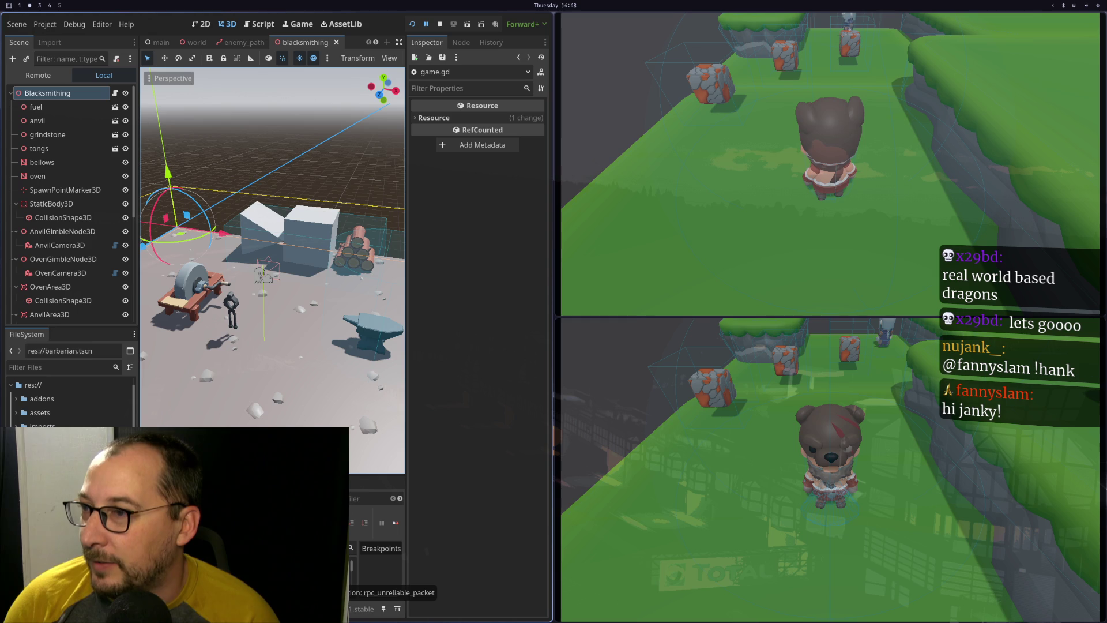
Rerun again, hosting the server in the bottom window and connecting the top window
left_click(440, 25)
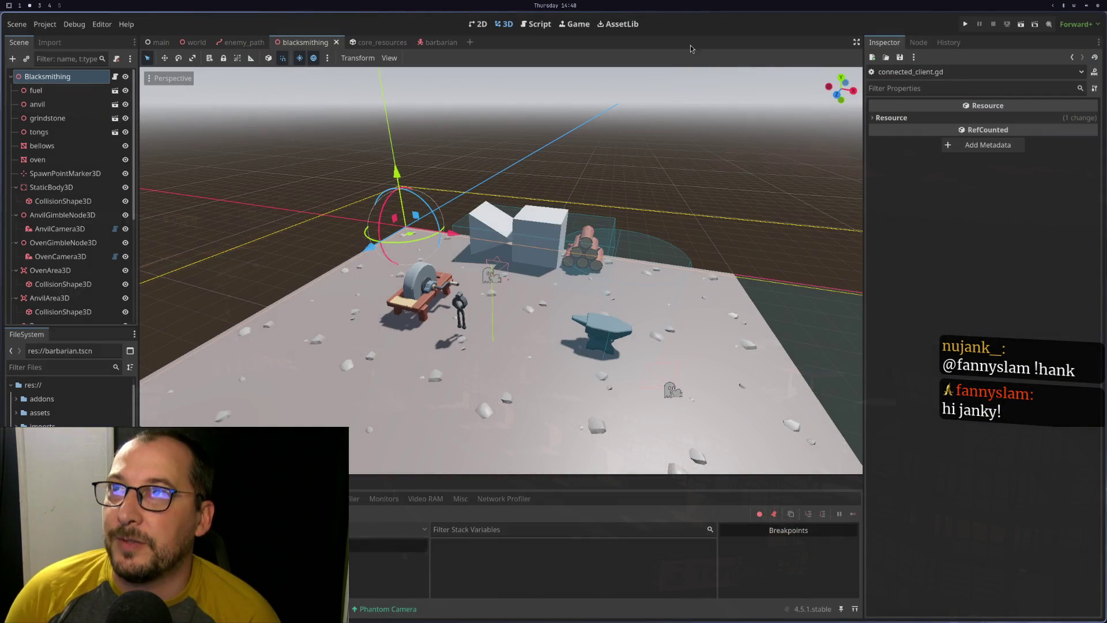
left_click(965, 24)
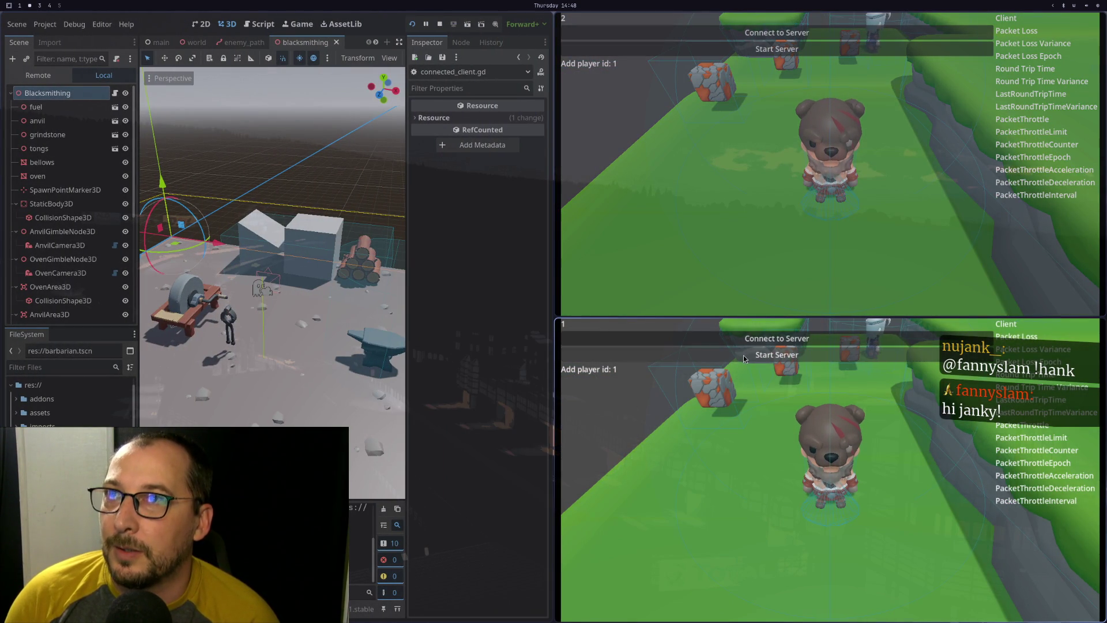
left_click(743, 355)
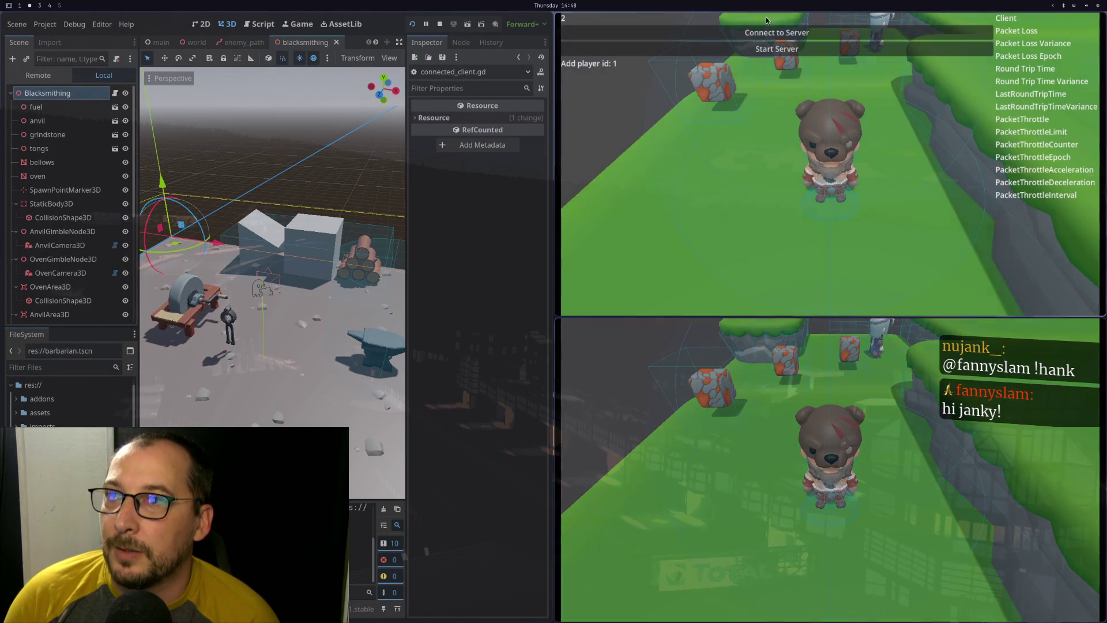
left_click(748, 32)
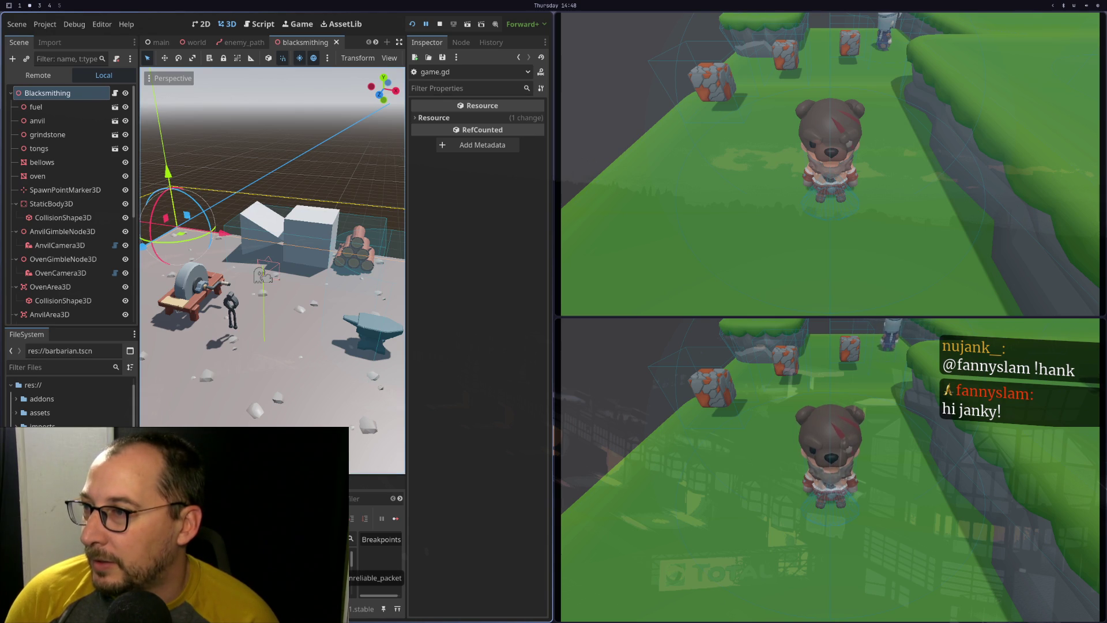
Look over game.gd around line 99 in Neovim, then stop the running game instances
key("super+1")
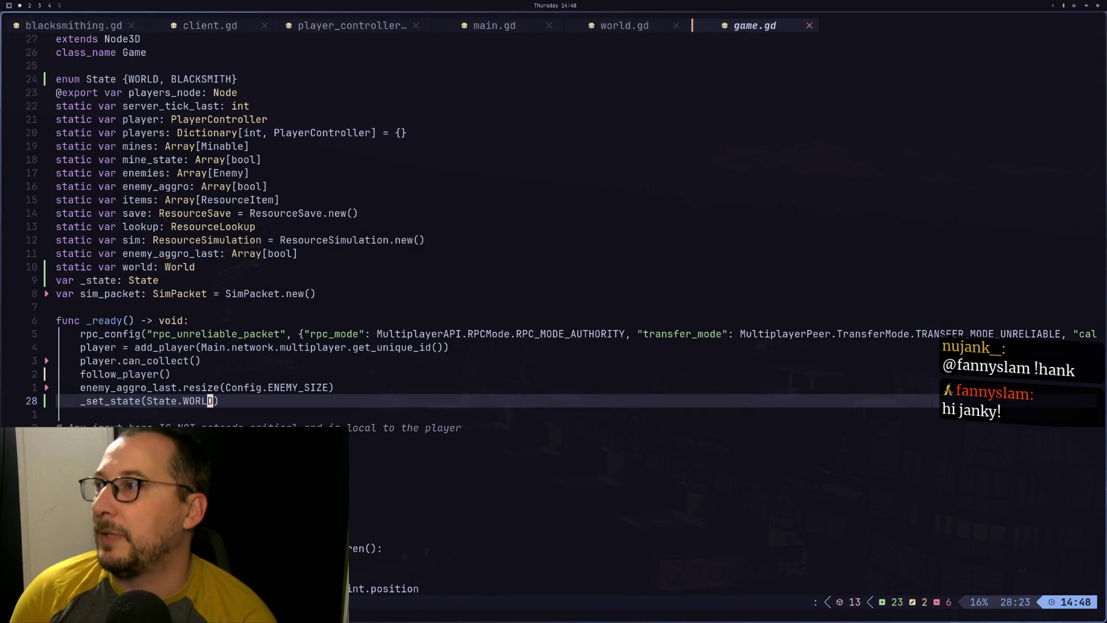
key("j")
key("j")
key("j")
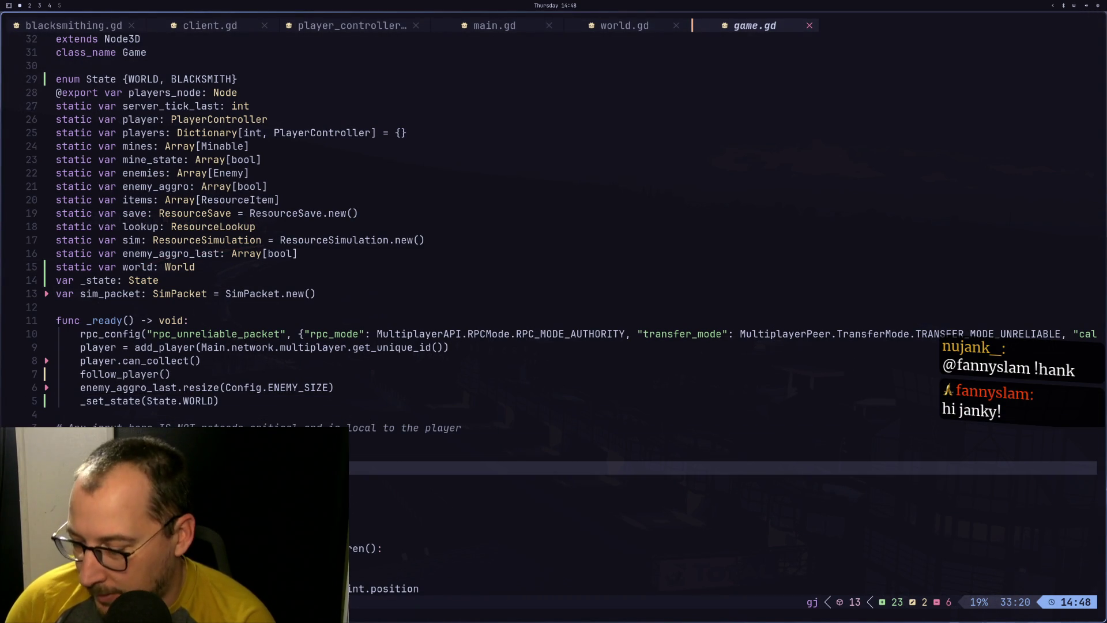
key("9")
key("9")
key("g")
key("g")
key("Escape")
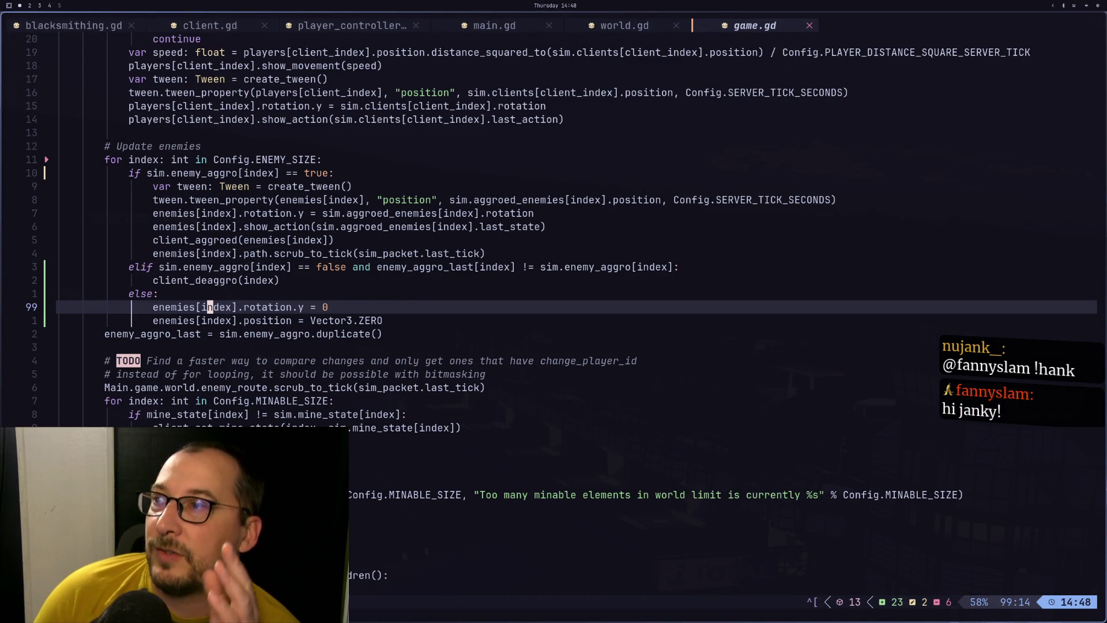
left_click(30, 5)
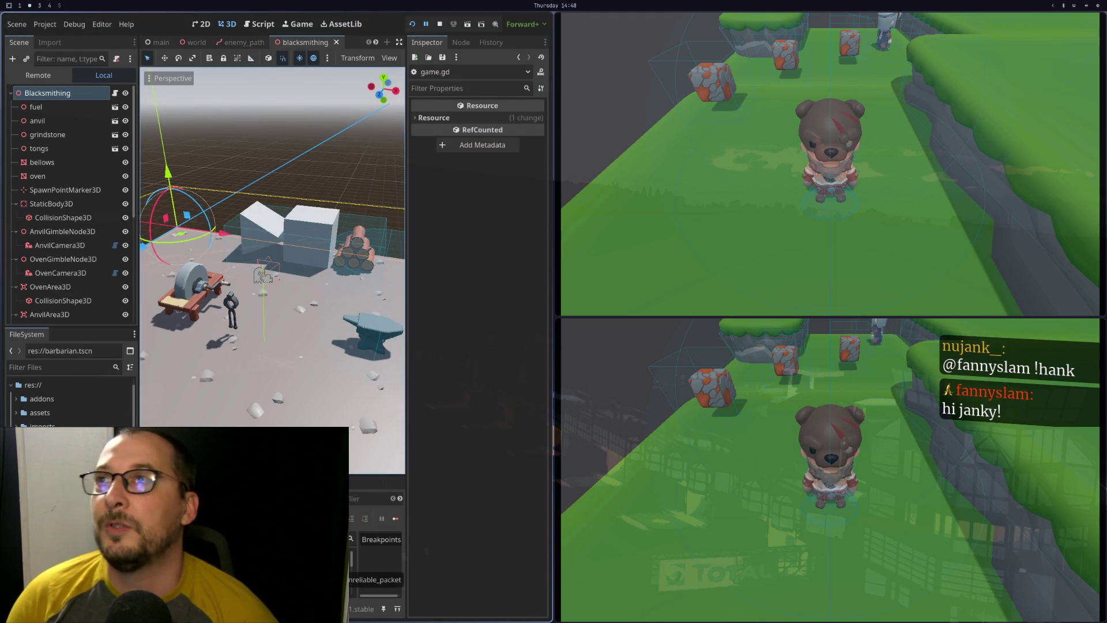
left_click(442, 25)
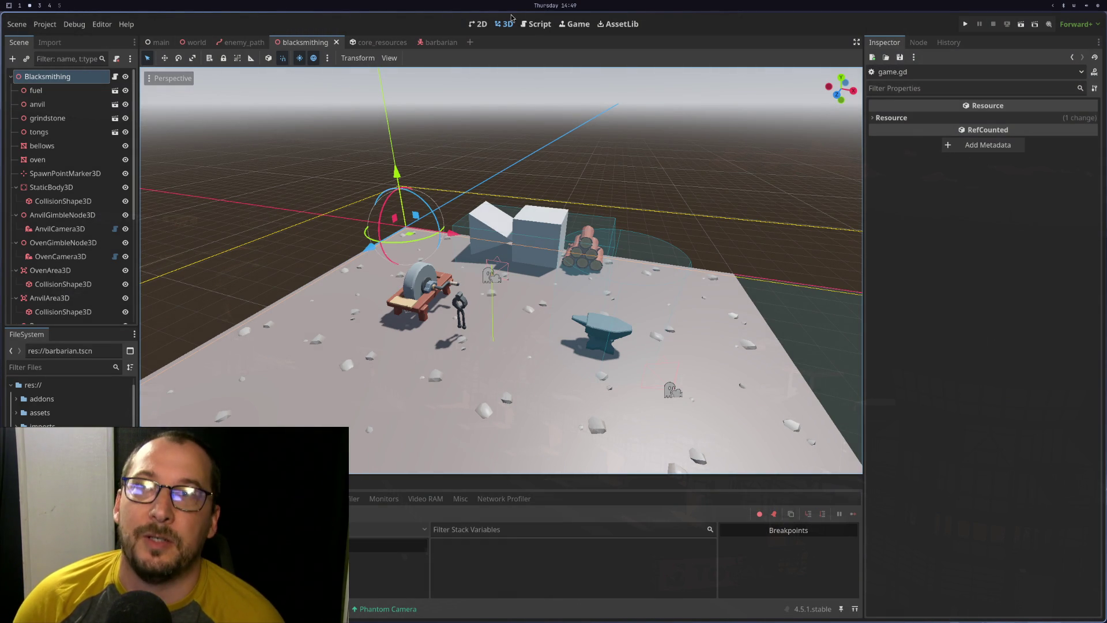
Move between workspaces, ending in Neovim on game.gd
key("super+1")
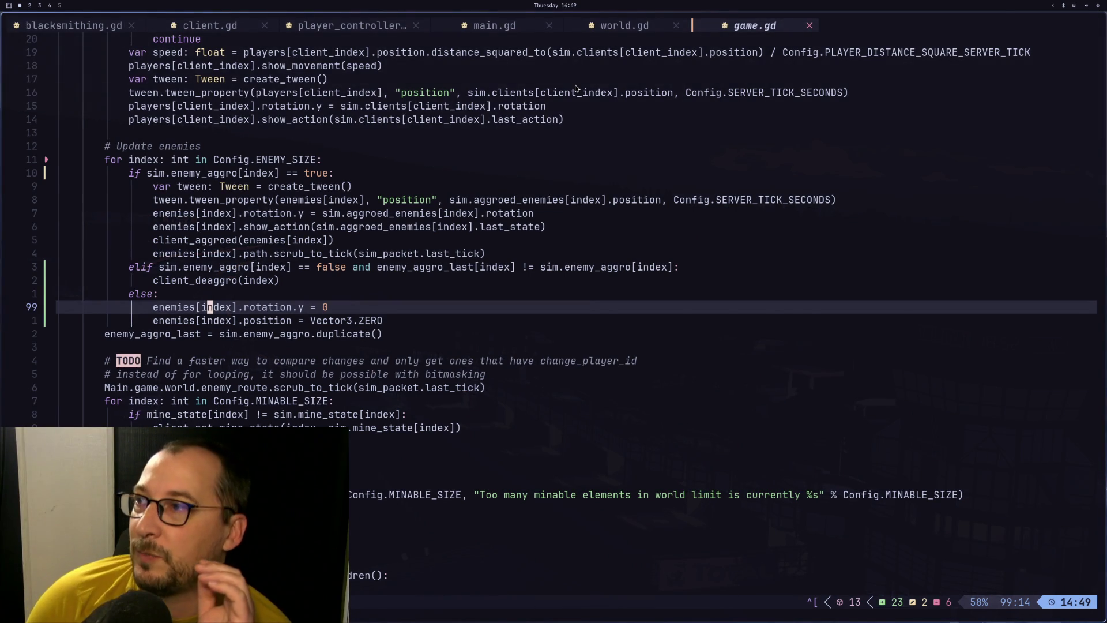
key("super+3")
key("super+2")
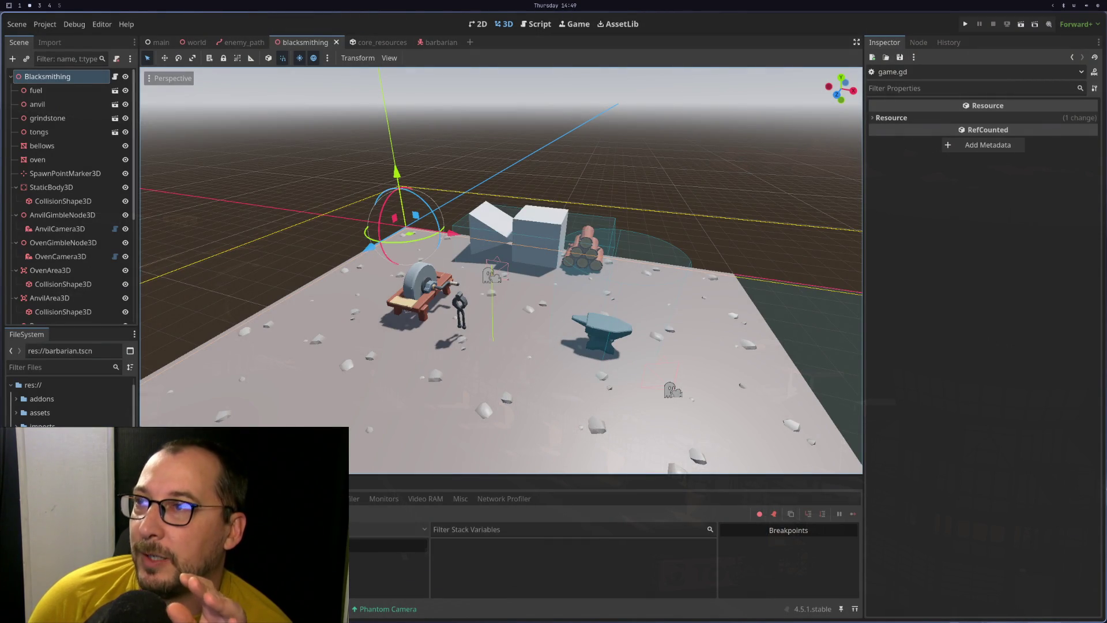
key("super+3")
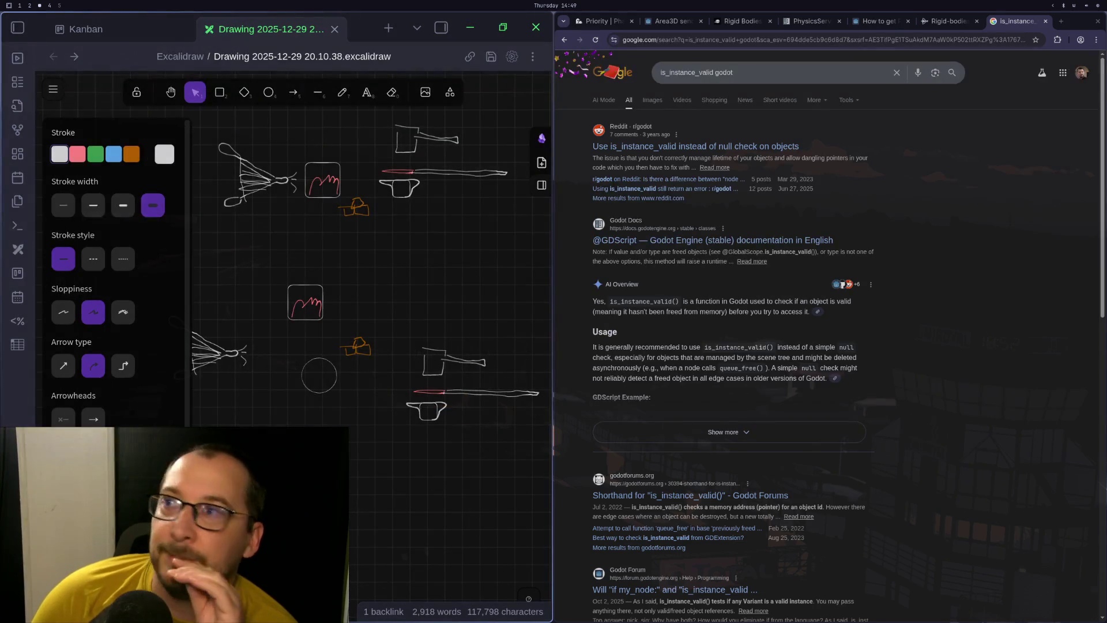
key("super+2")
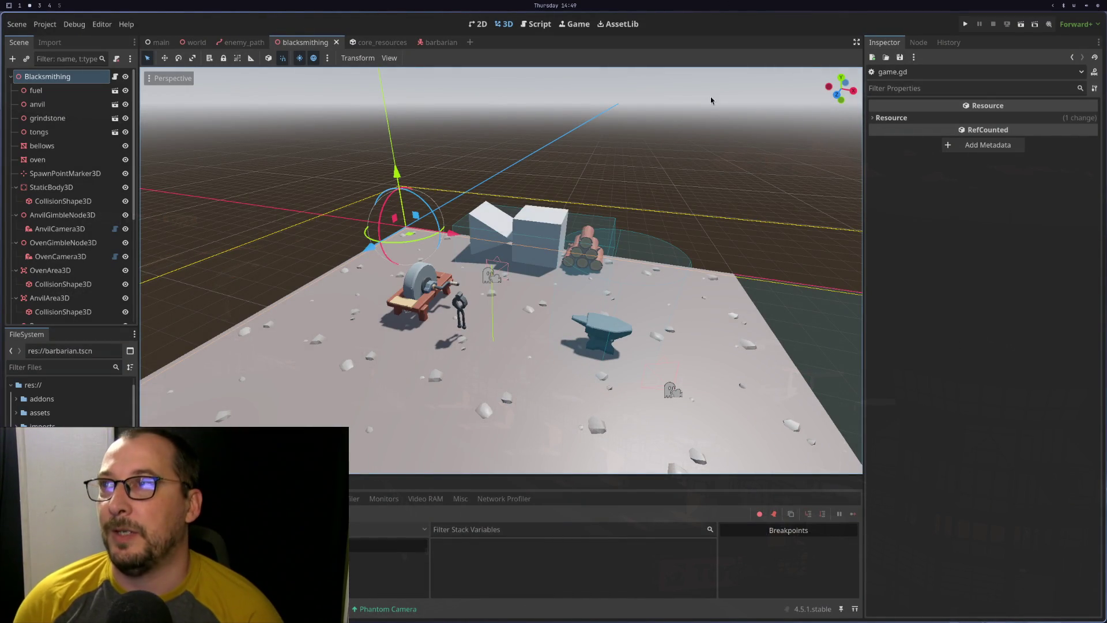
key("super+1")
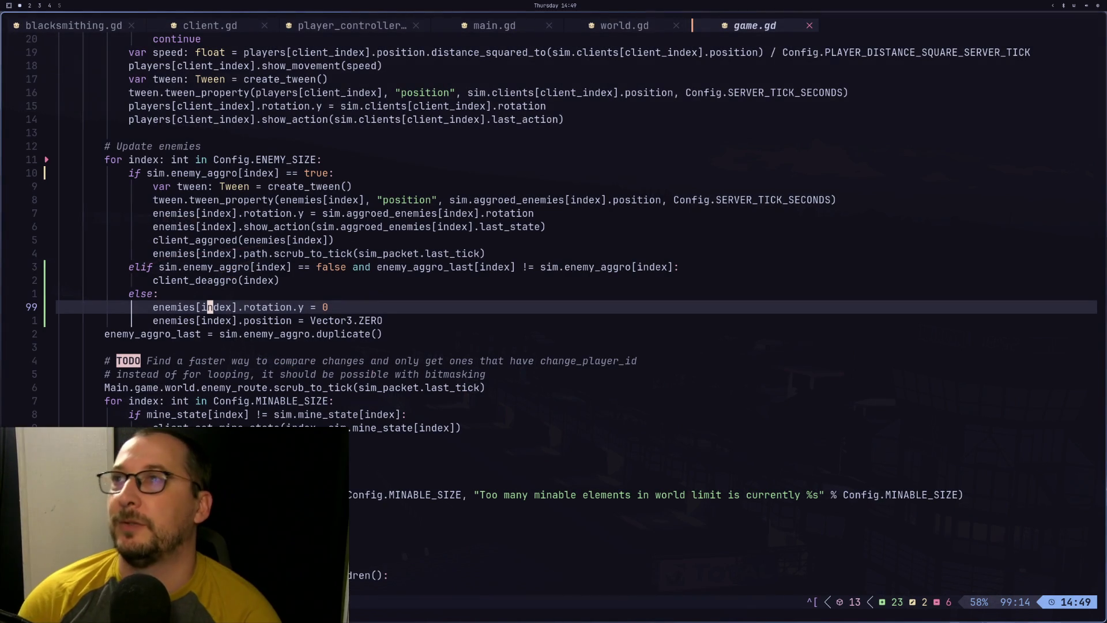
Undo the edit to restore State.BLACKSMITH in _ready, save game.gd, and return to Godot
key("k")
key("g")
key("g")
key("j")
key("j")
key("u")
key("u")
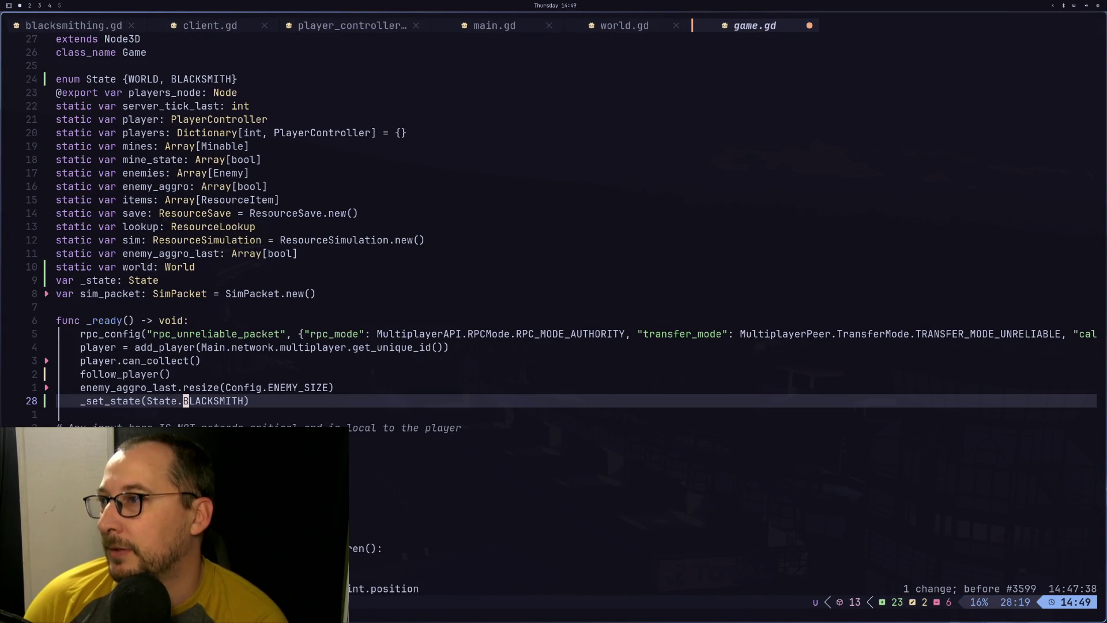
type(":w")
key("Return")
key("super+4")
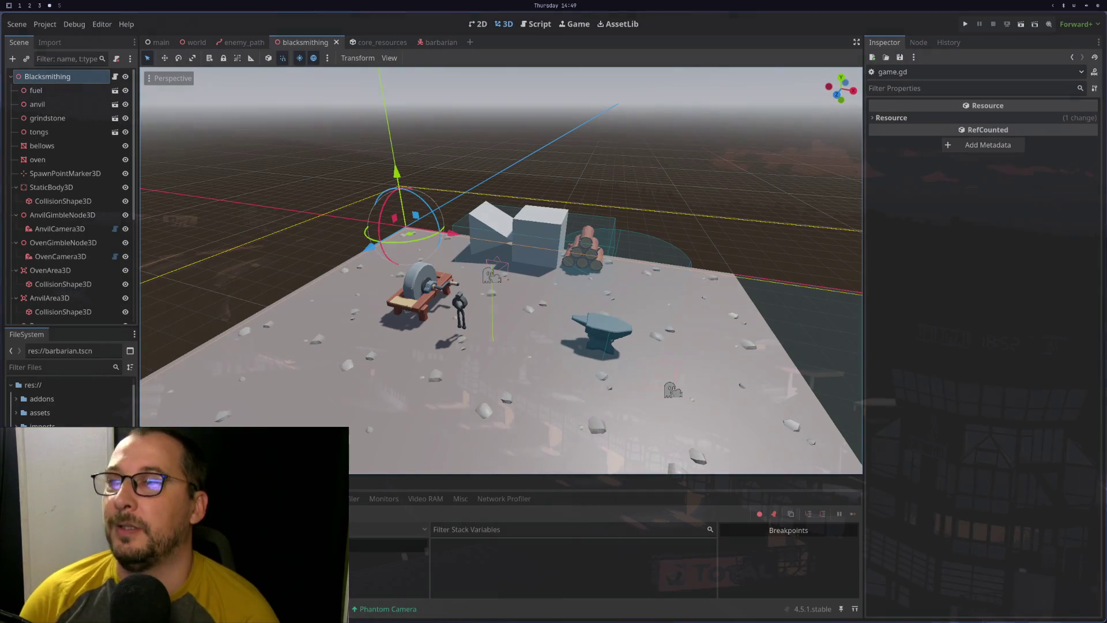
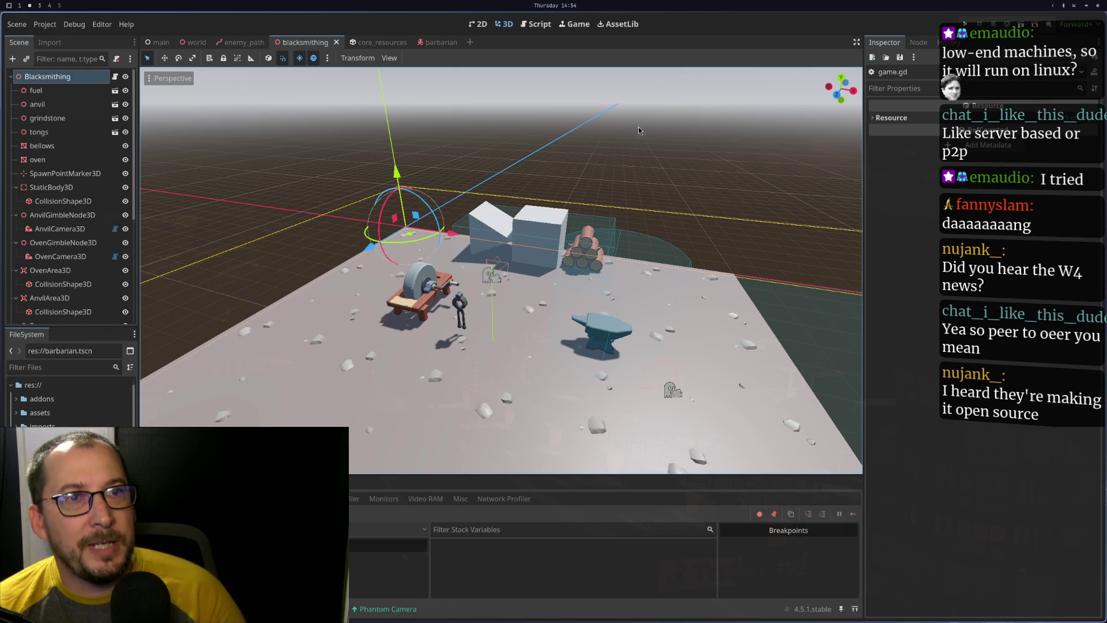
Close the is_instance_valid search results tab in Chrome
key("super+4")
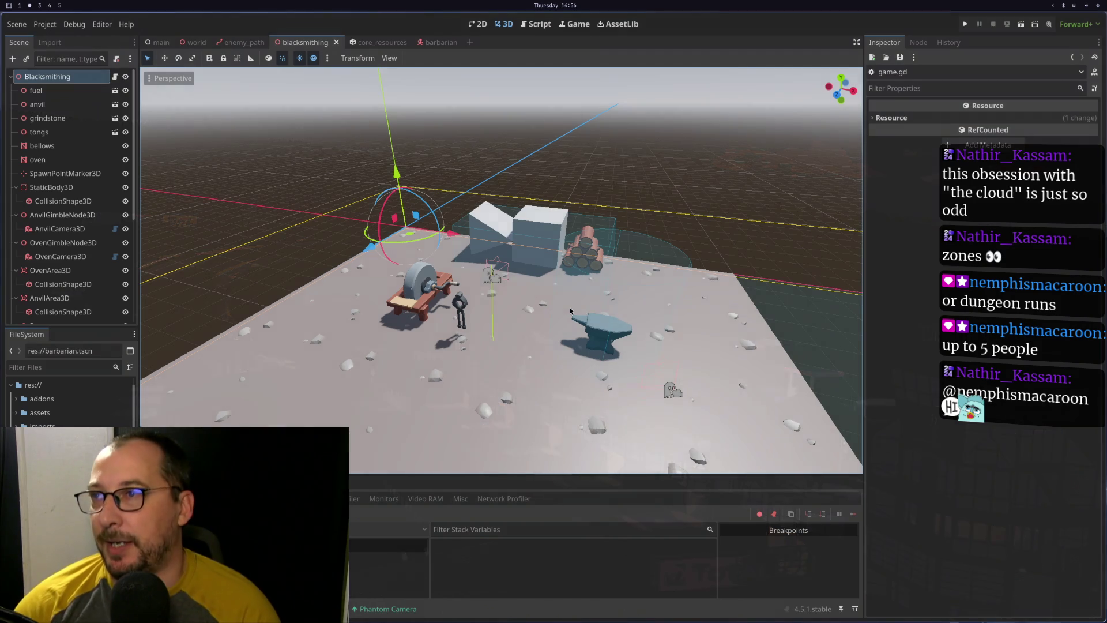
mouse_move(508, 404)
left_mouse_down()
mouse_move(497, 377)
mouse_move(465, 357)
left_mouse_up()
key("super+3")
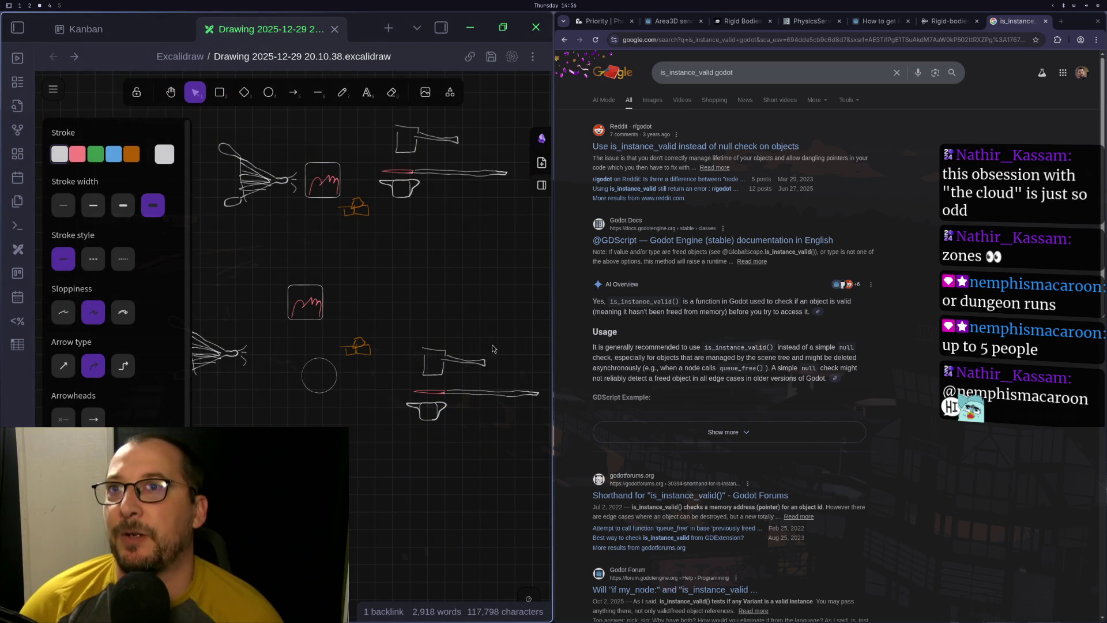
left_click(1046, 20)
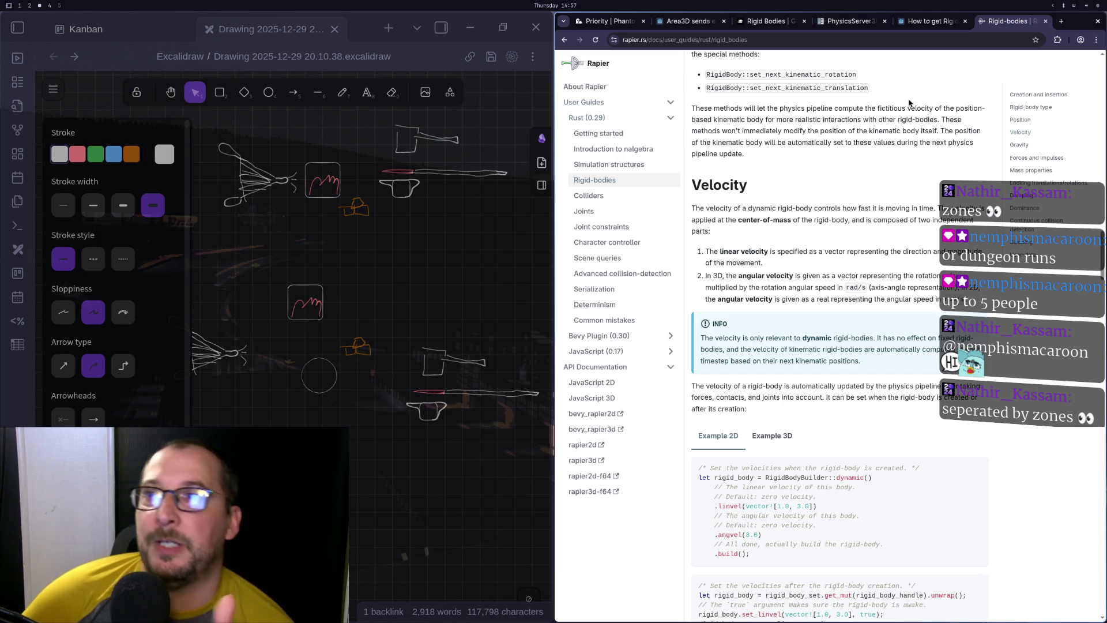
Browse the Phantom Camera, PhysicsServer3DExtension and Rapier docs, opening the Rapier Determinism page
scroll(807, 173, "up", 15)
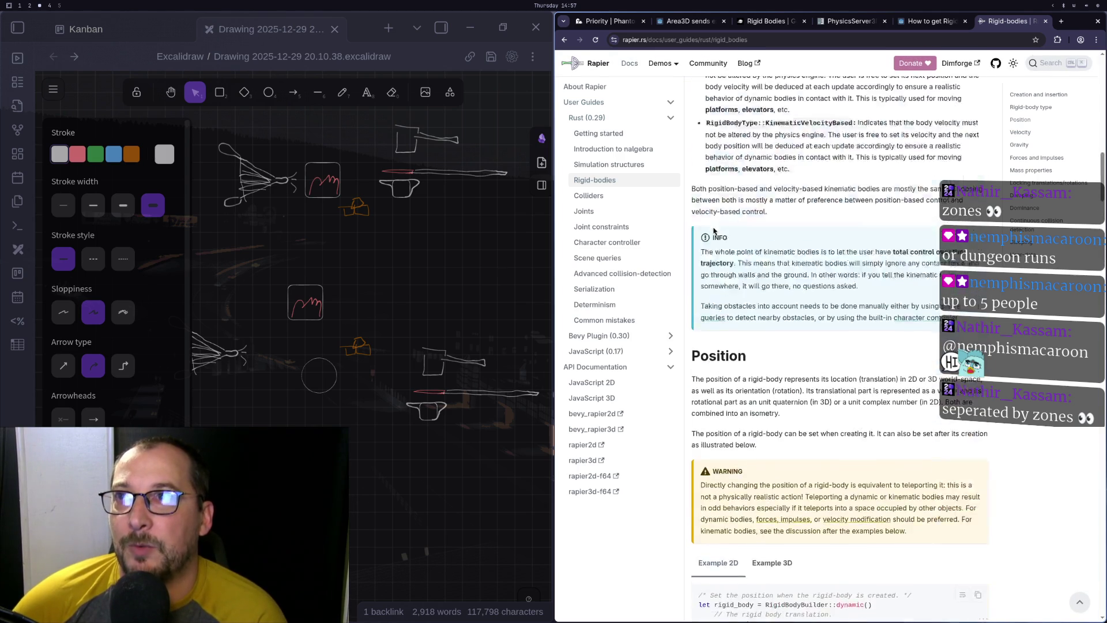
scroll(742, 199, "up", 10)
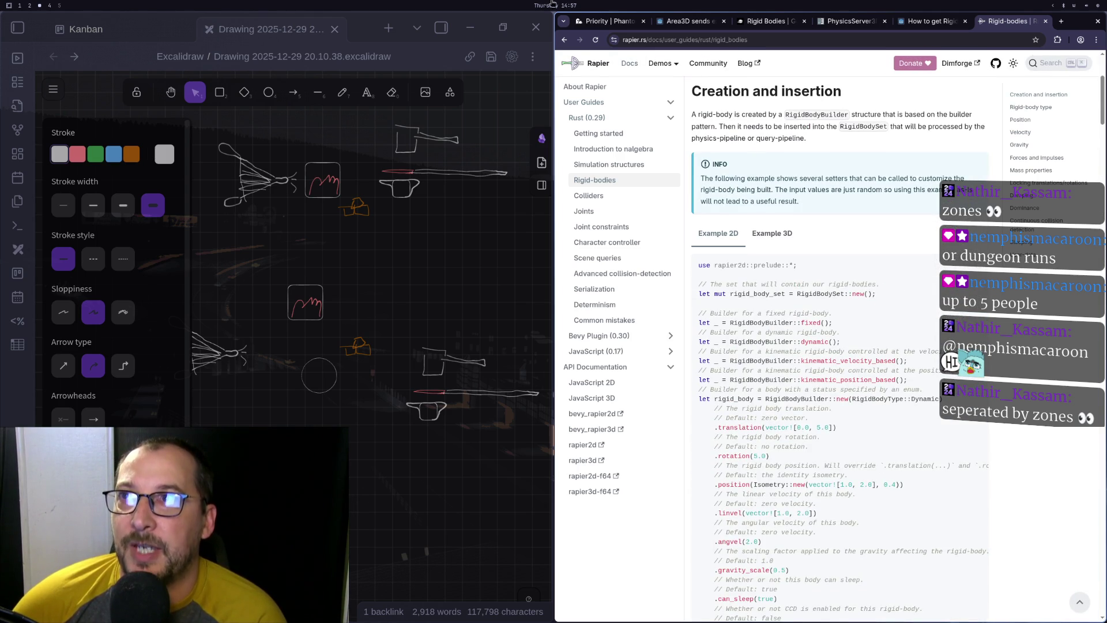
left_click(601, 21)
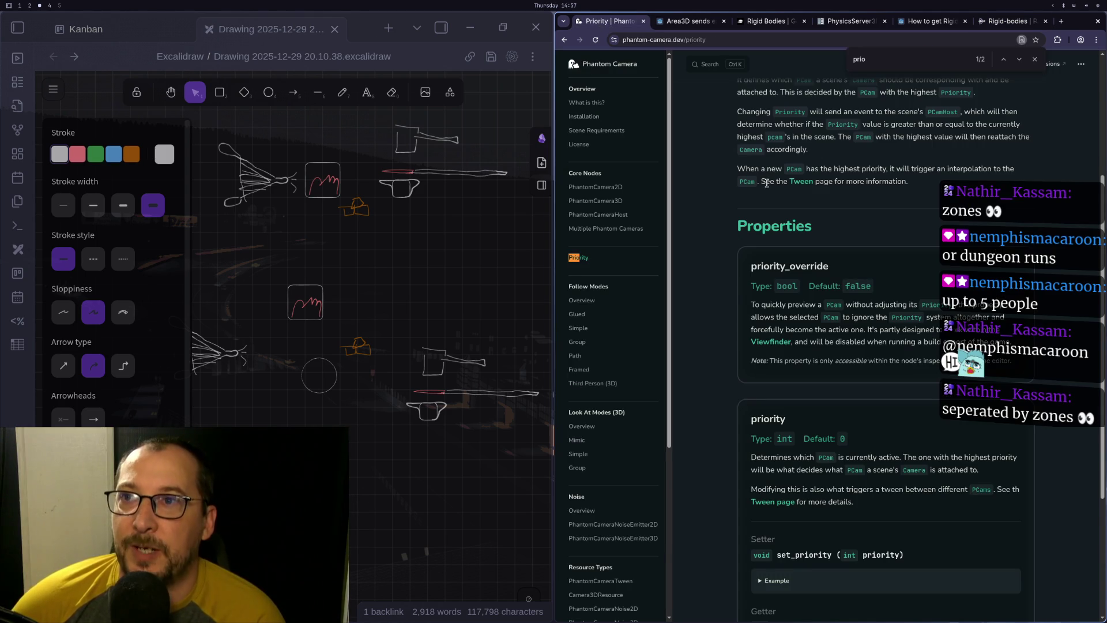
scroll(762, 87, "up", 1)
left_click(839, 19)
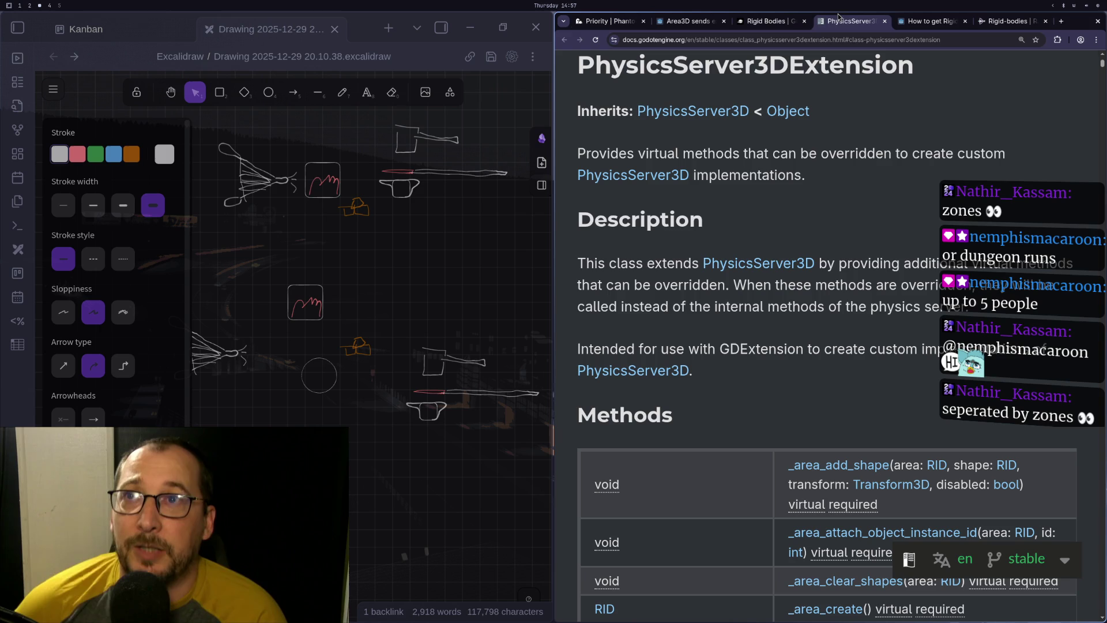
left_click(755, 22)
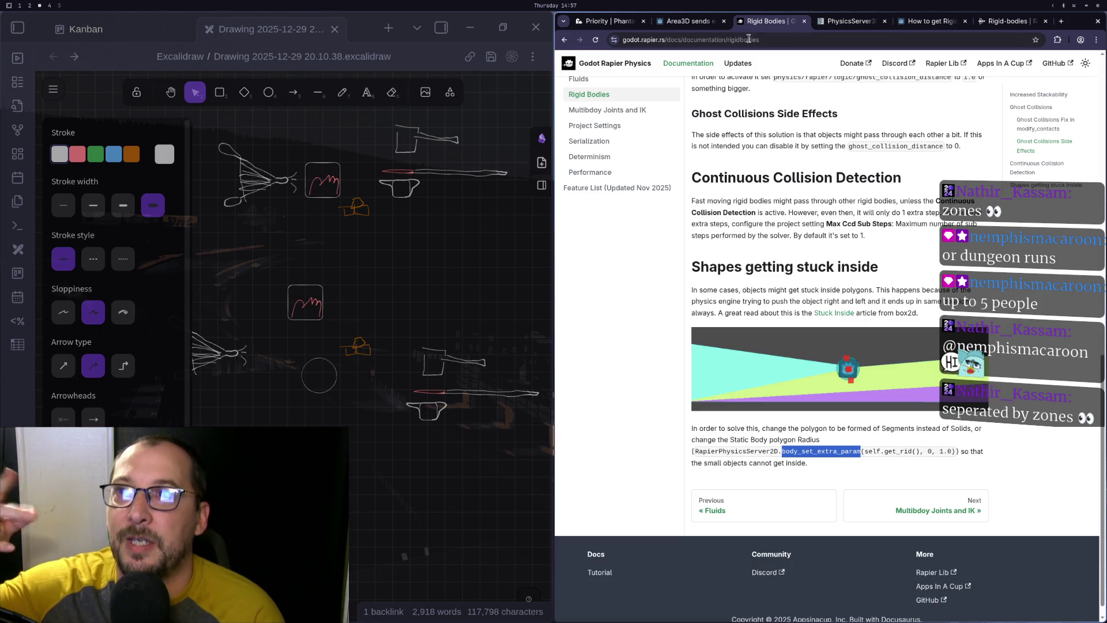
scroll(748, 181, "up", 5)
scroll(748, 180, "up", 10)
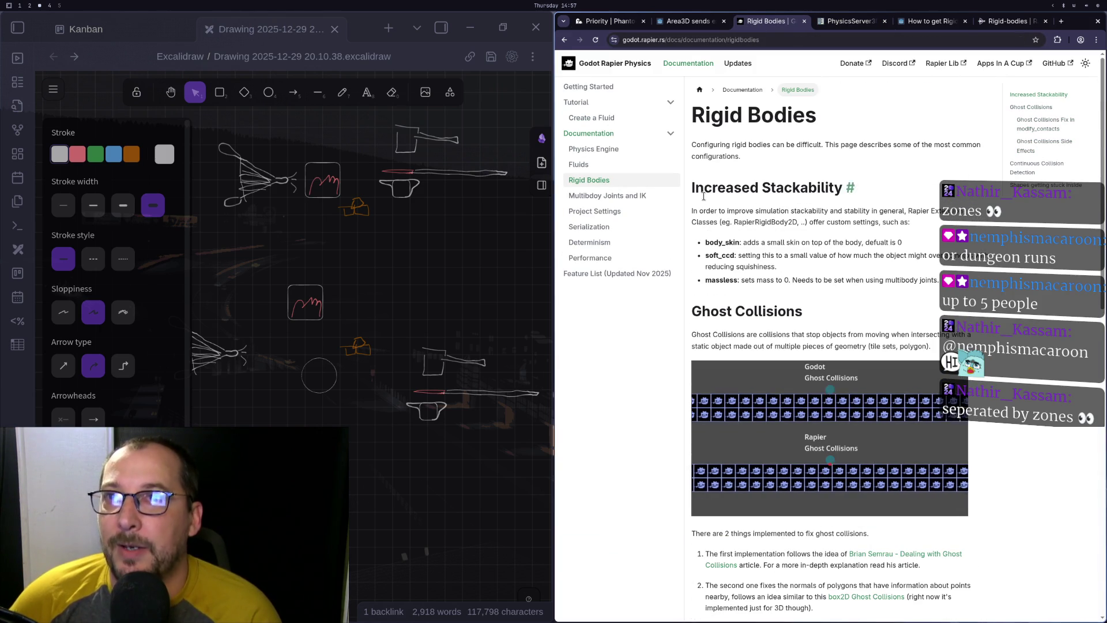
left_click(609, 240)
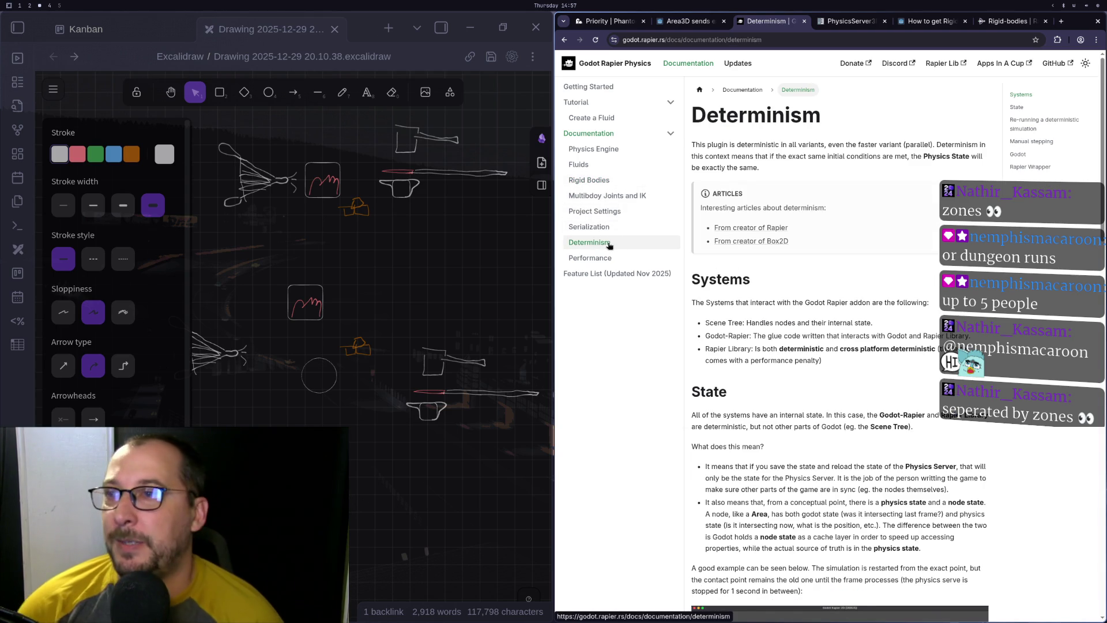
key("super+2")
key("ctrl+F2")
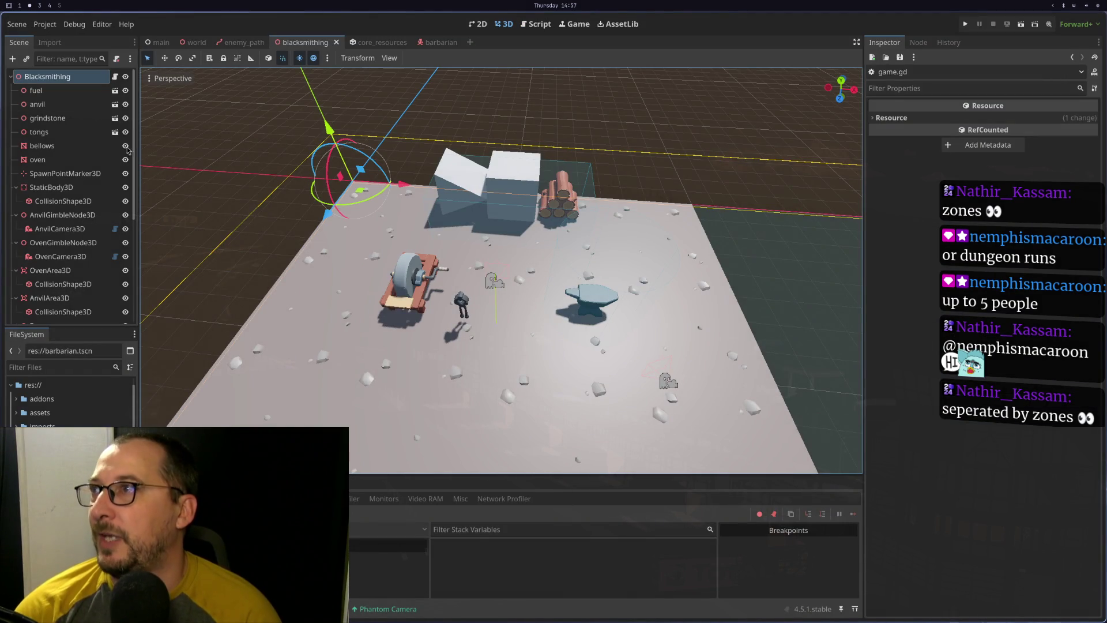
Open Project Settings and filter the settings by 'physic'
left_click(45, 24)
left_click(58, 178)
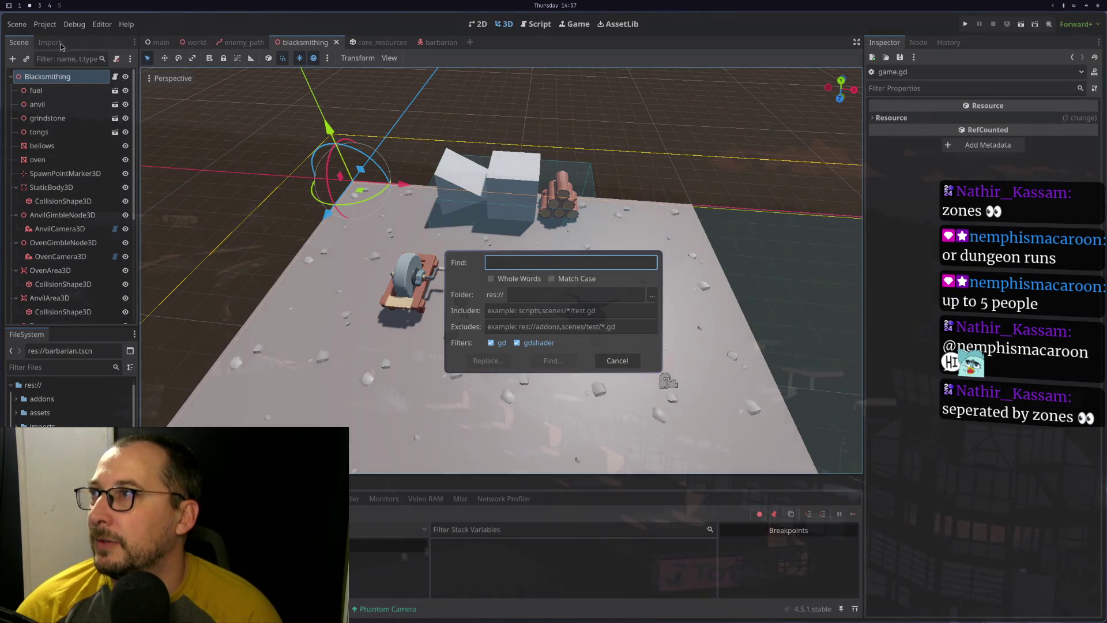
left_click(617, 360)
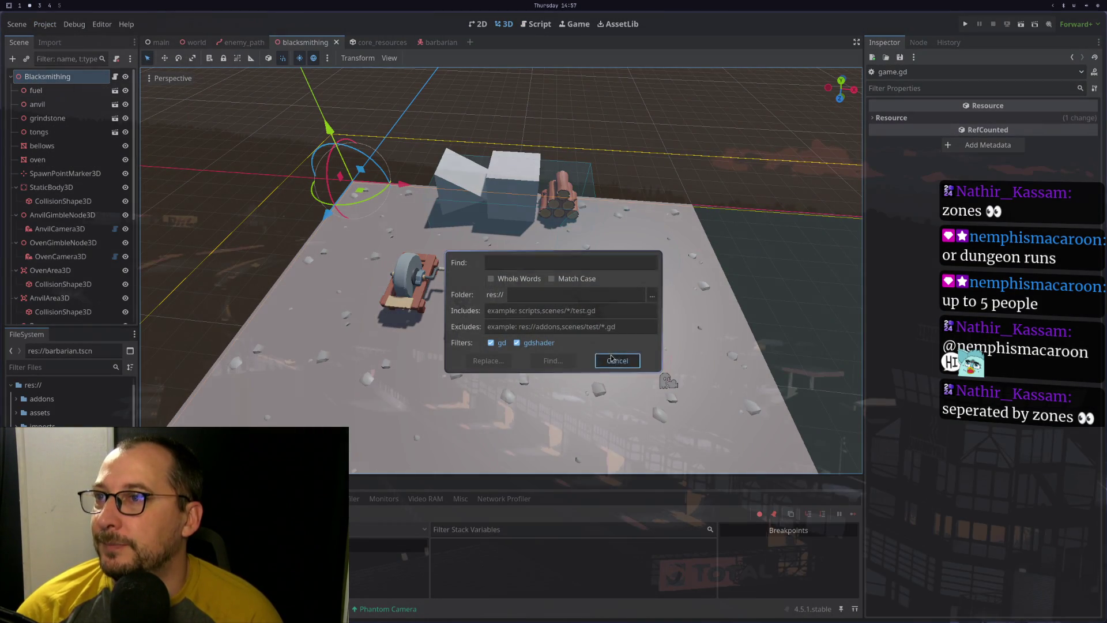
left_click(45, 25)
left_click(104, 81)
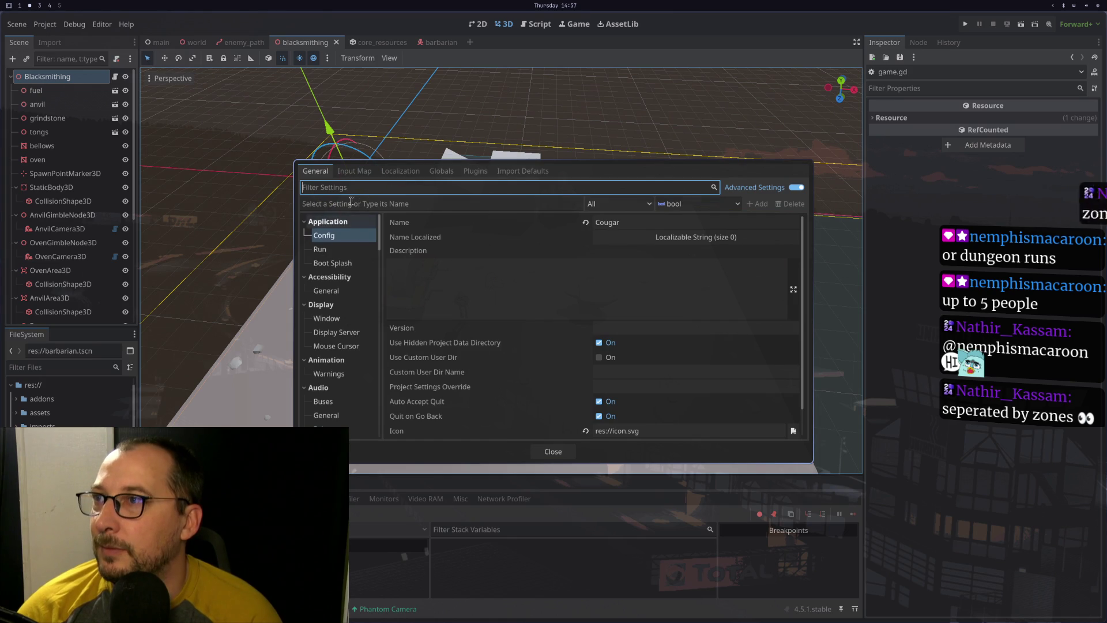
type("physic")
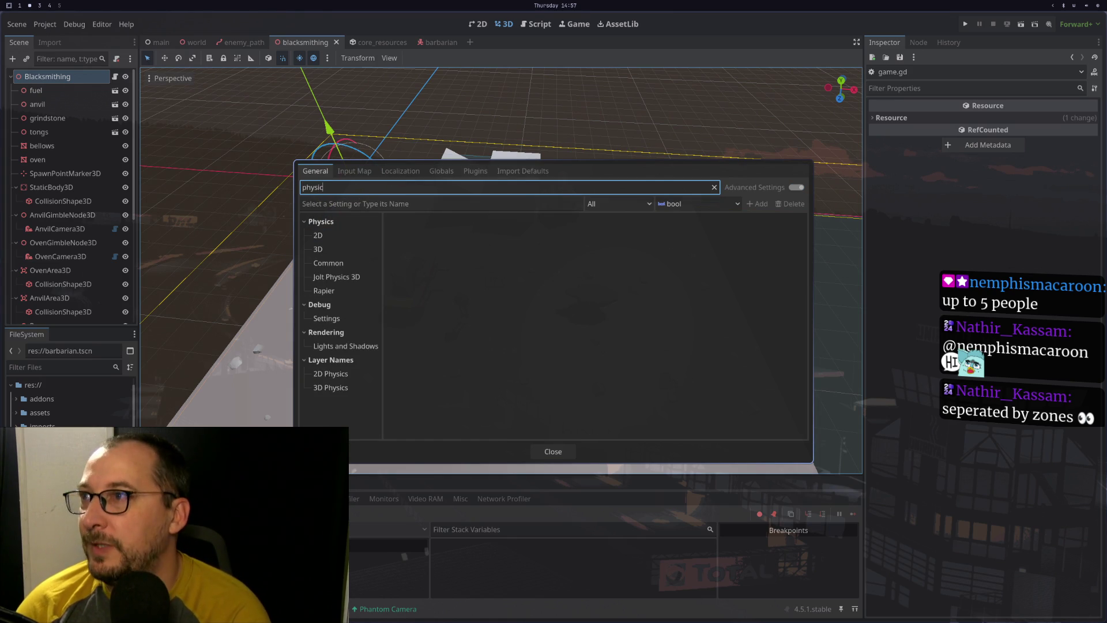
Set the Physics > Rapier Contact Damping Ratio to 0.1 and close Project Settings
left_click(331, 254)
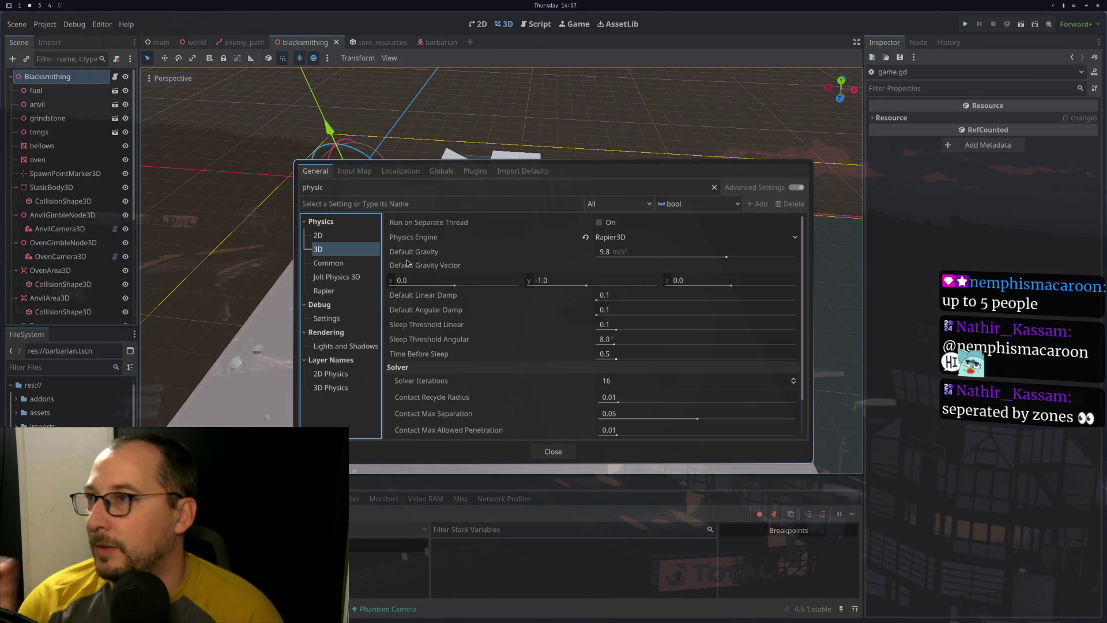
left_click(325, 291)
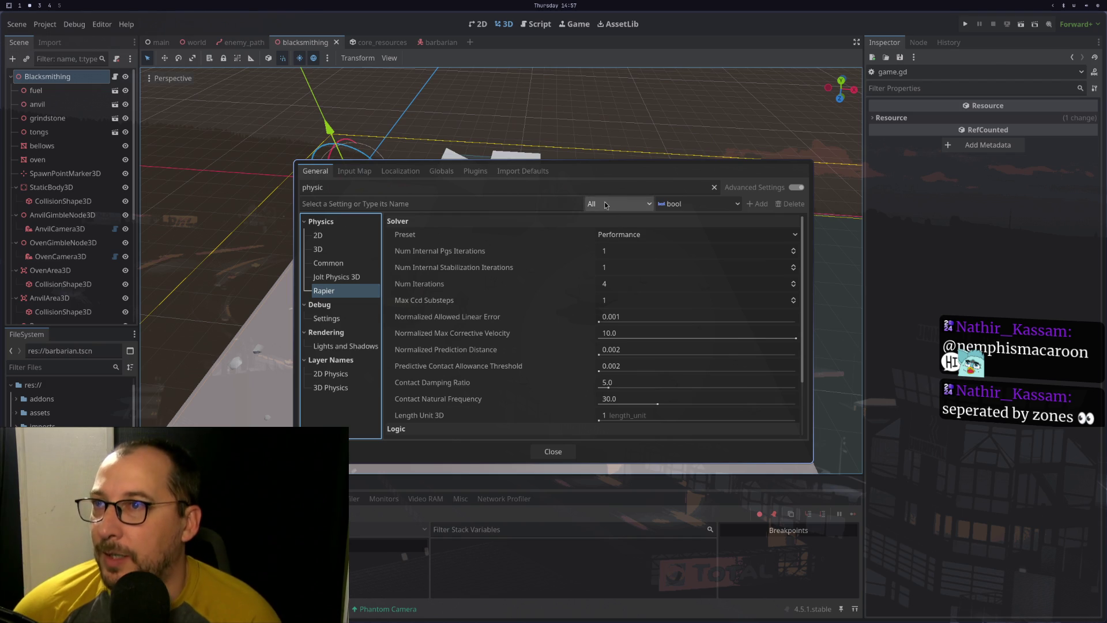
scroll(555, 312, "down", 2)
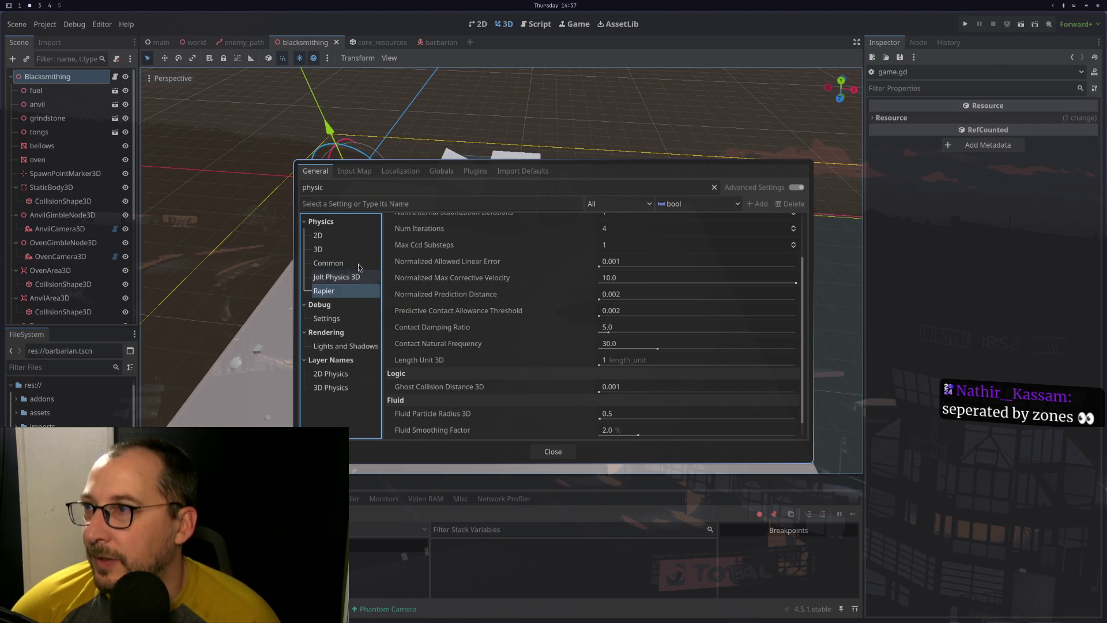
scroll(591, 269, "up", 2)
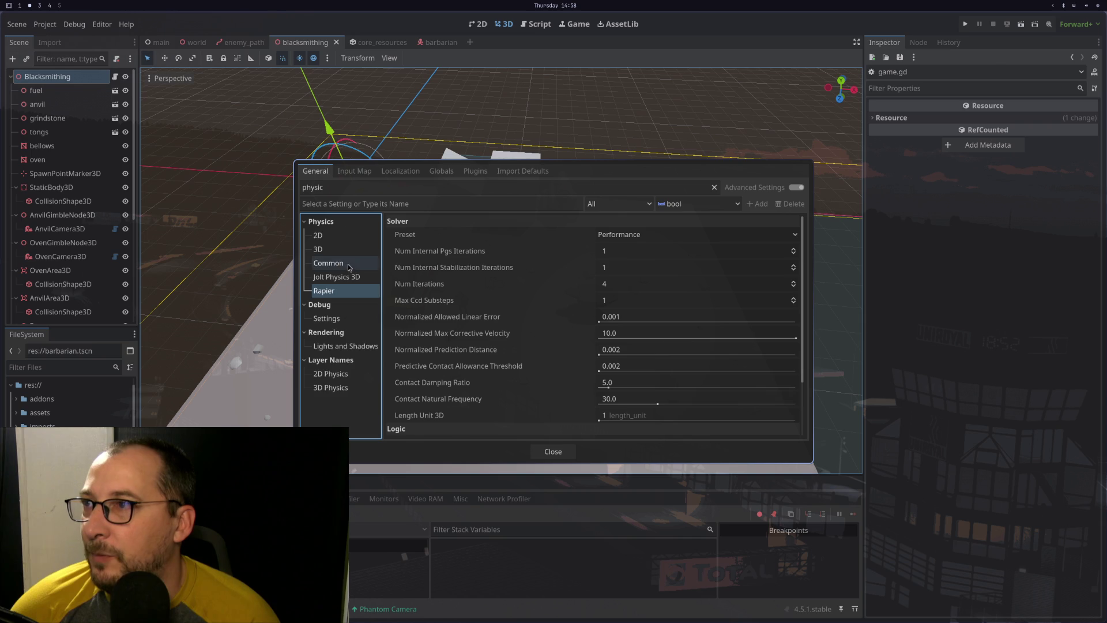
left_click(335, 252)
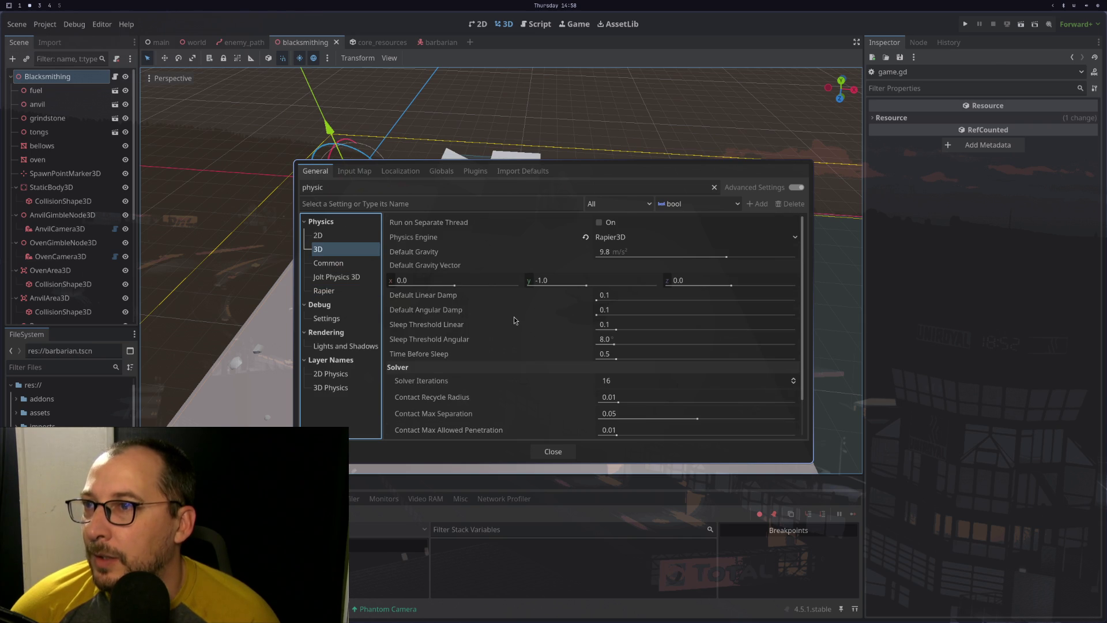
scroll(514, 317, "down", 2)
scroll(514, 317, "up", 1)
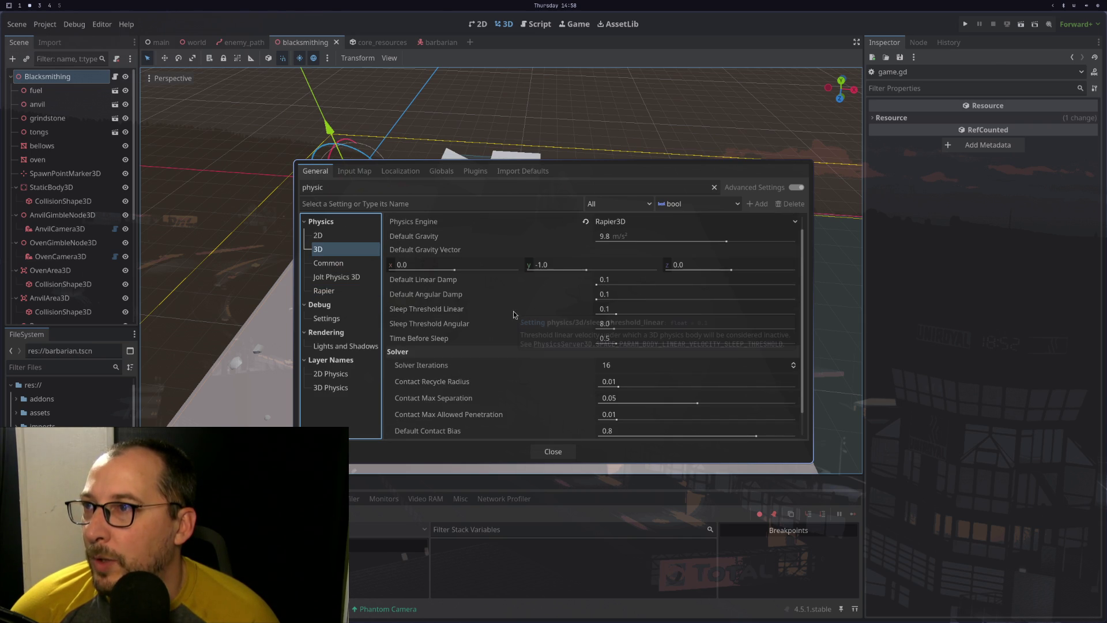
mouse_move(451, 296)
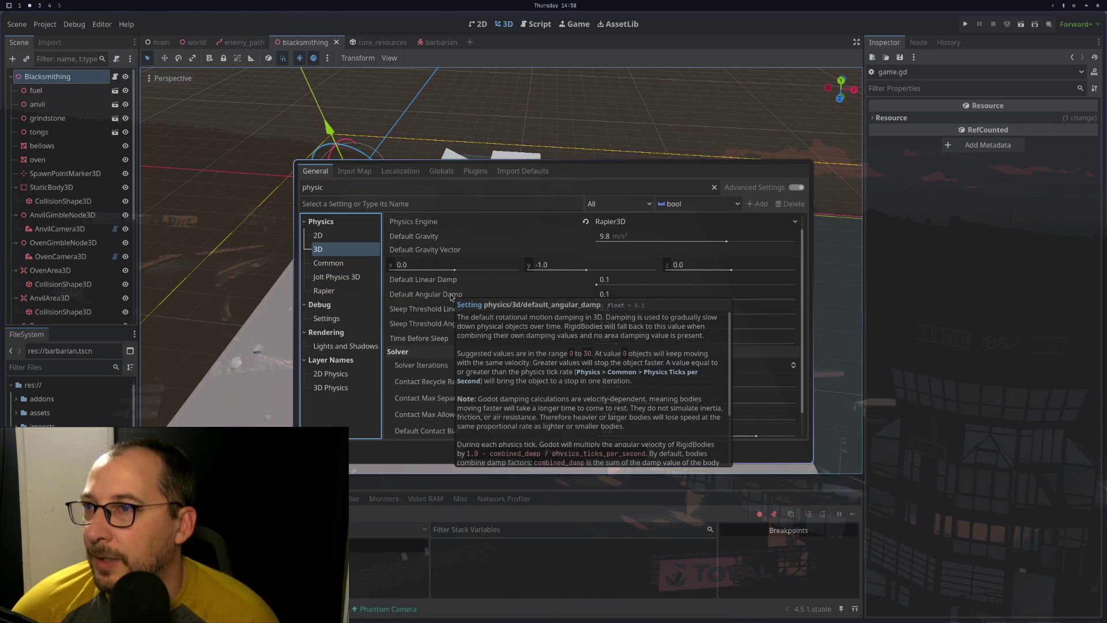
left_click(352, 291)
type("0.1")
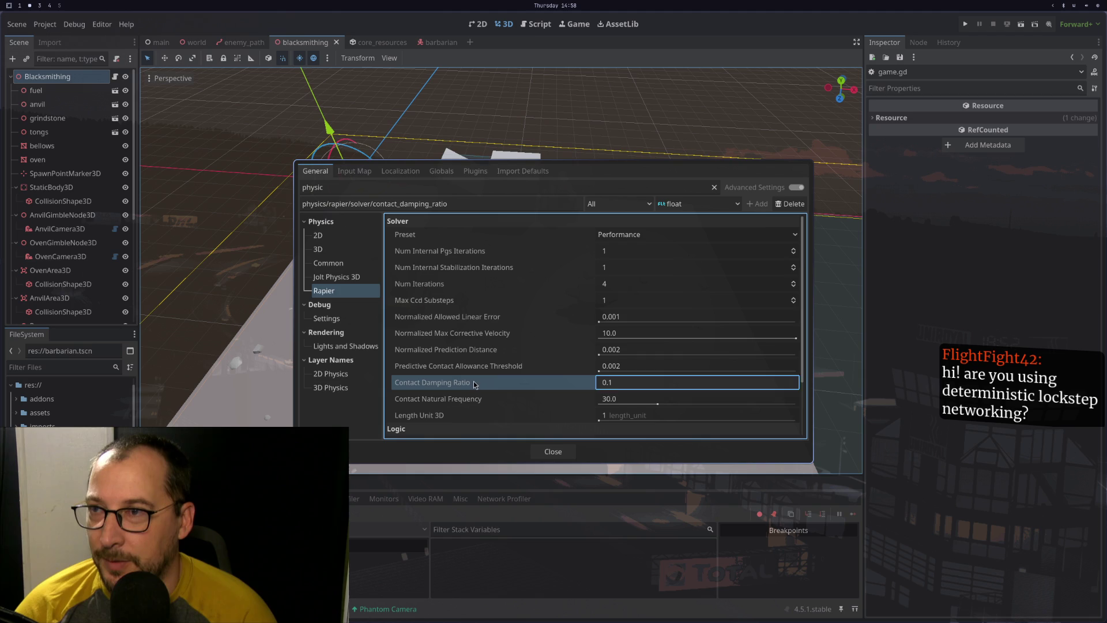
left_click(475, 385)
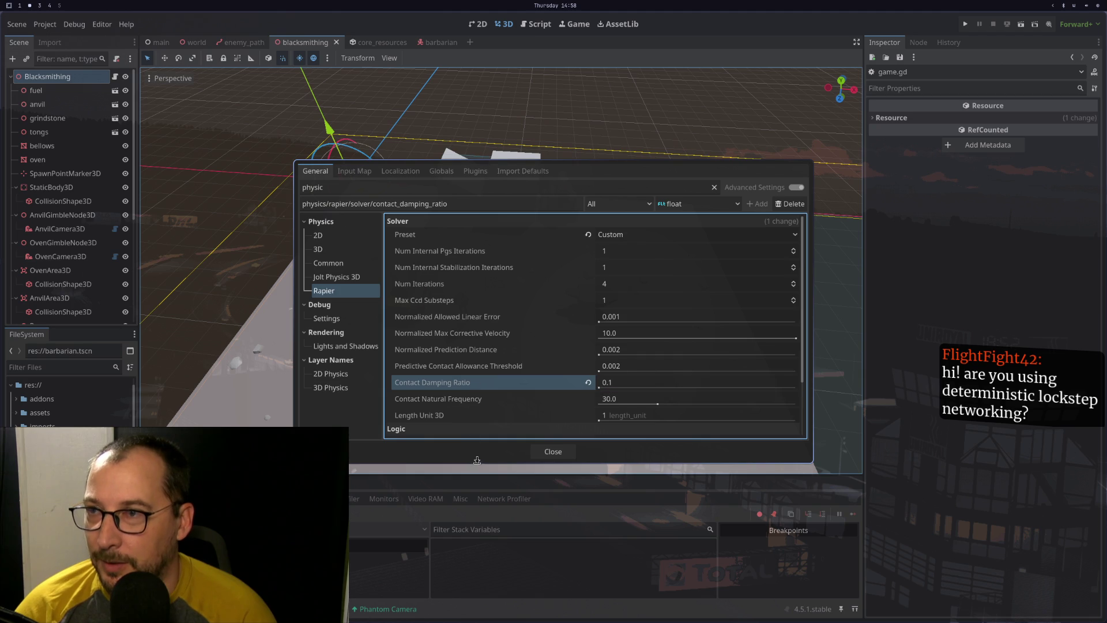
left_click(550, 456)
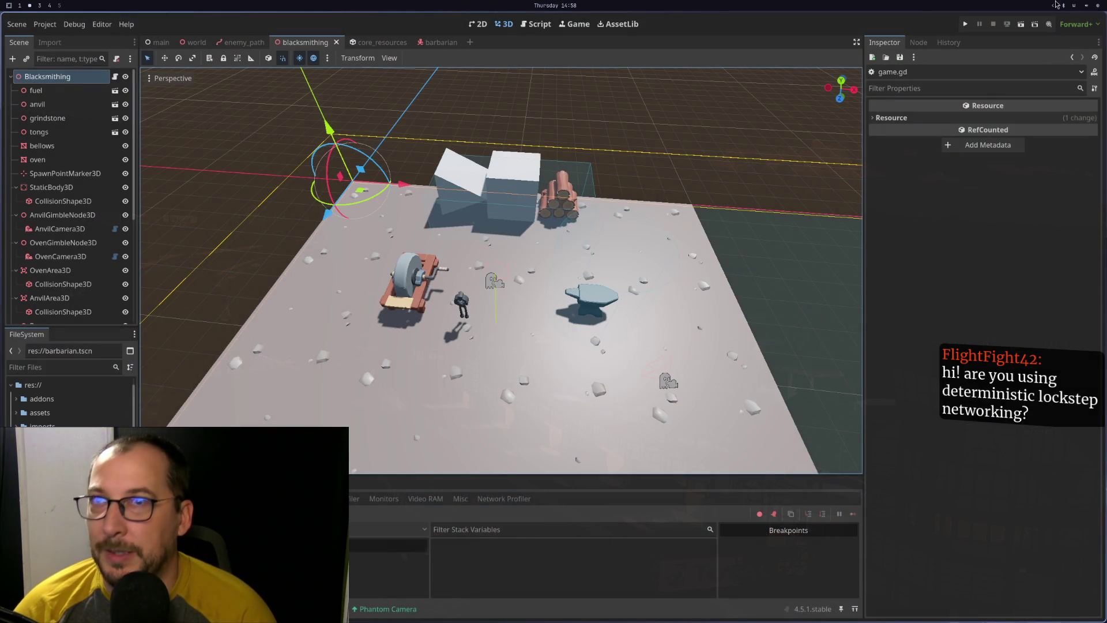
left_click(970, 23)
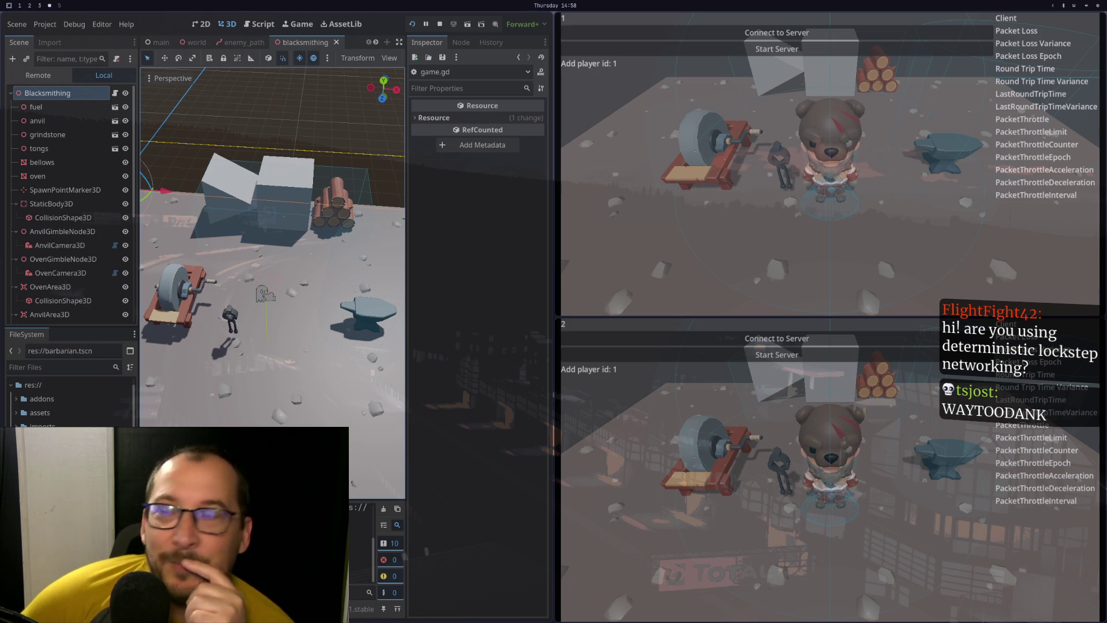
key("w")
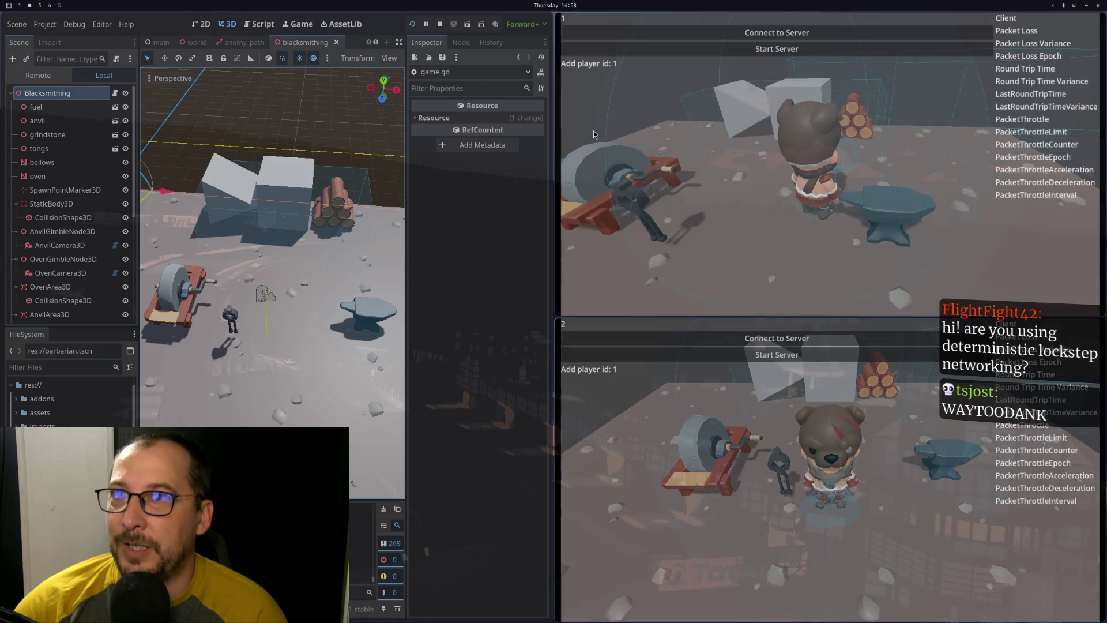
left_click(440, 24)
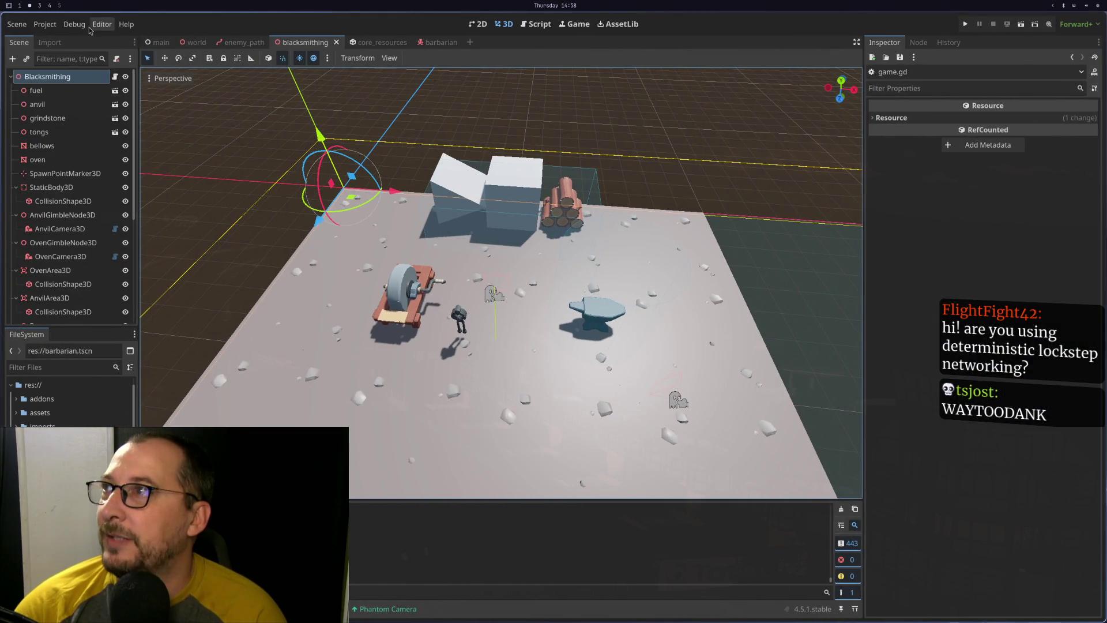
Reduce the run instances to one in Customize Run Instances and confirm with OK
left_click(74, 24)
left_click(116, 192)
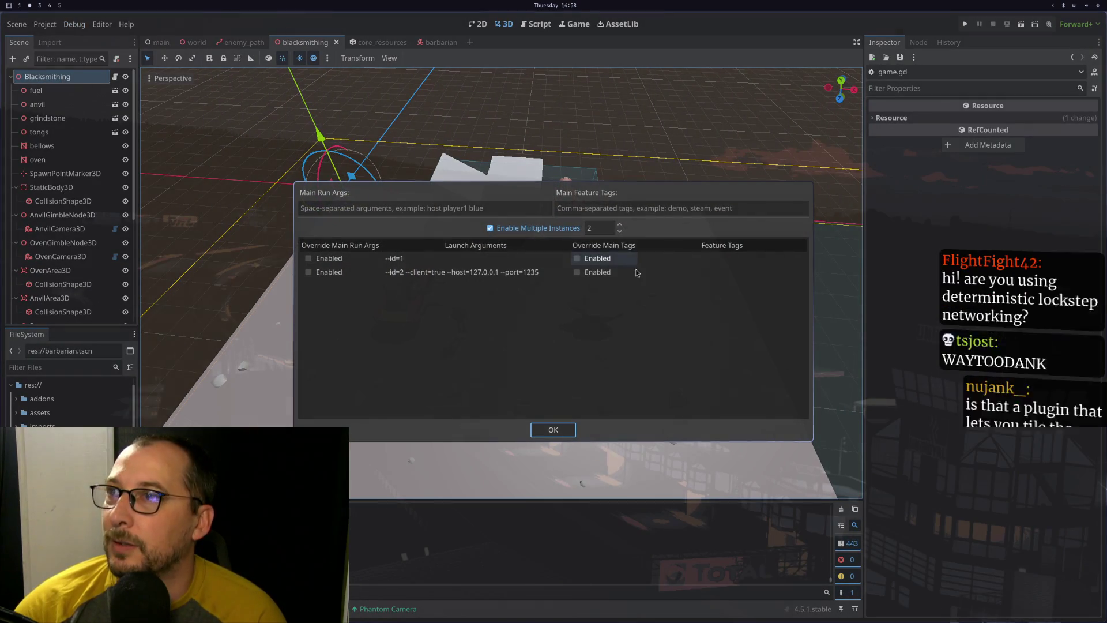
left_click(620, 234)
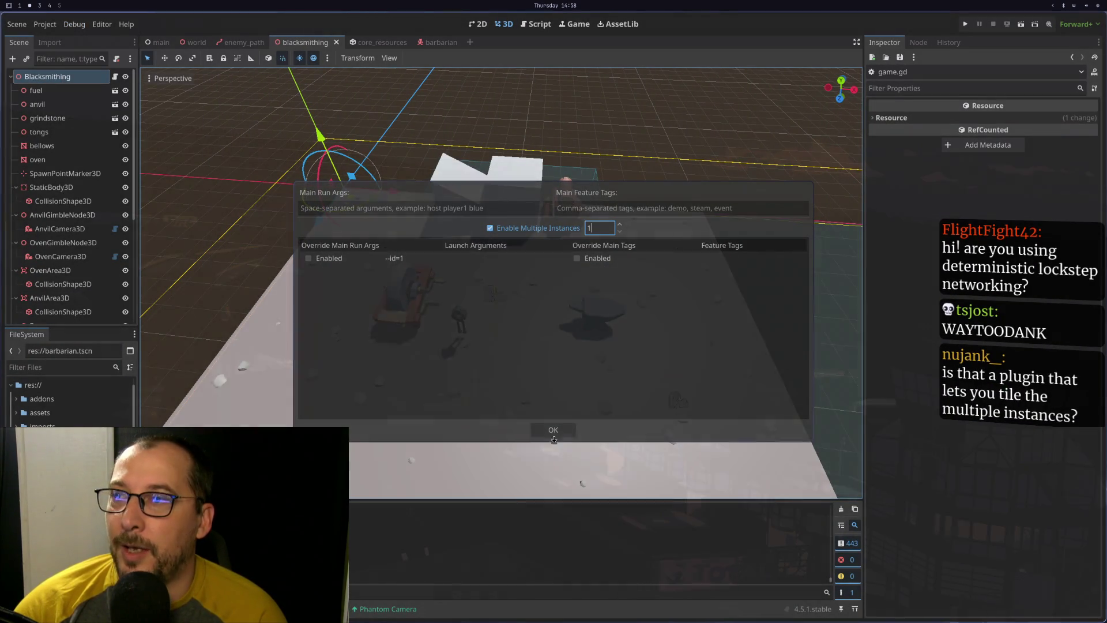
left_click(555, 432)
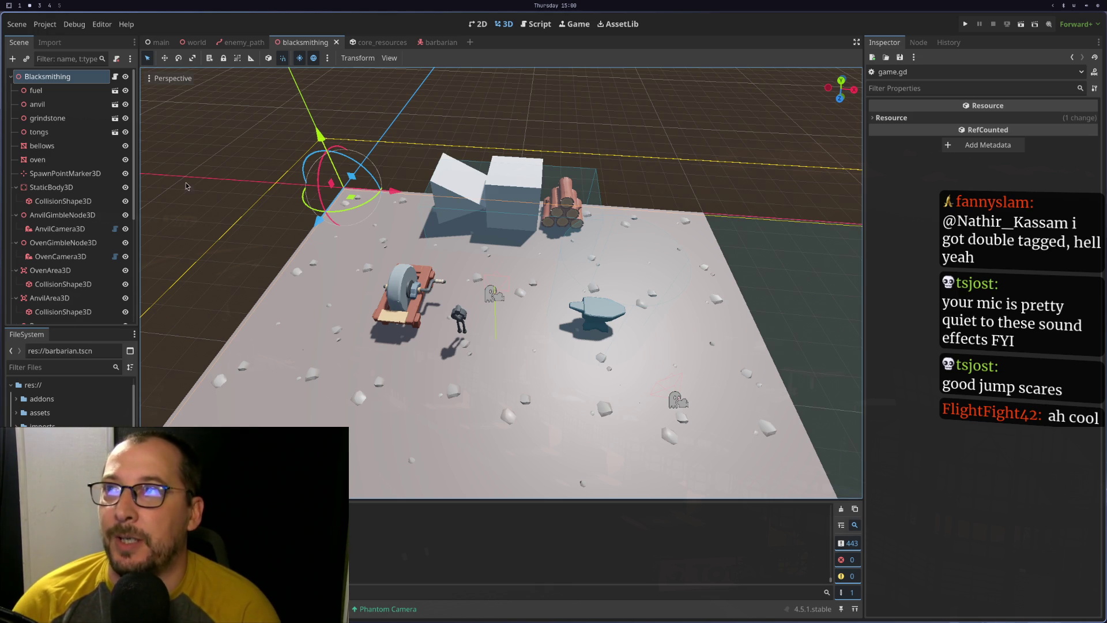
Switch to the world scene, glance at game.gd, and run the project from there
scroll(515, 252, "down", 5)
scroll(515, 252, "up", 3)
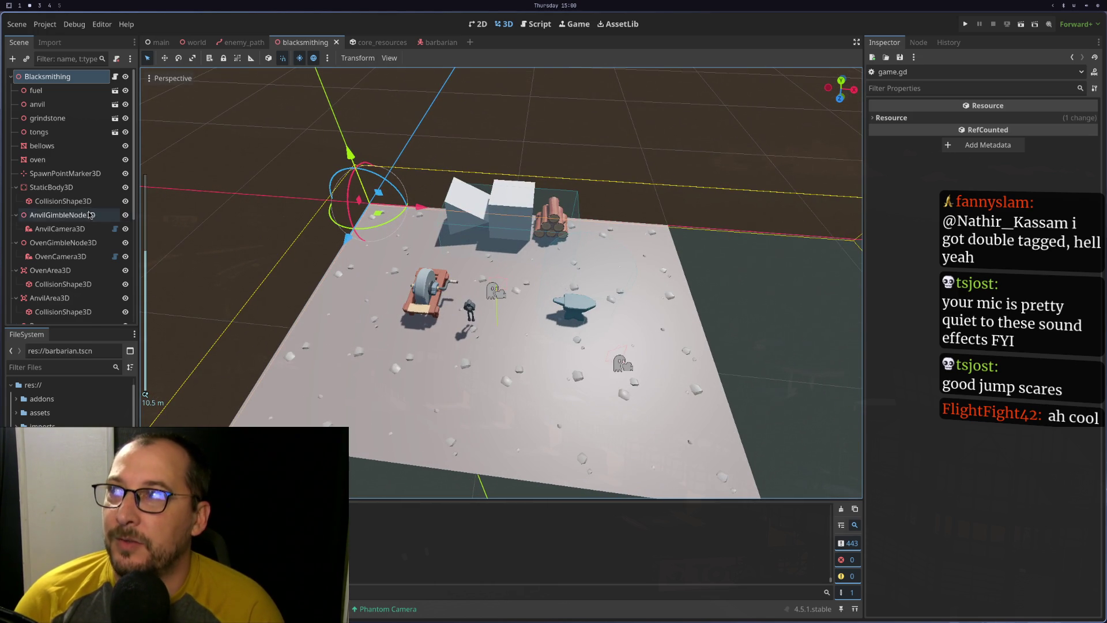
scroll(69, 214, "down", 5)
left_click(195, 42)
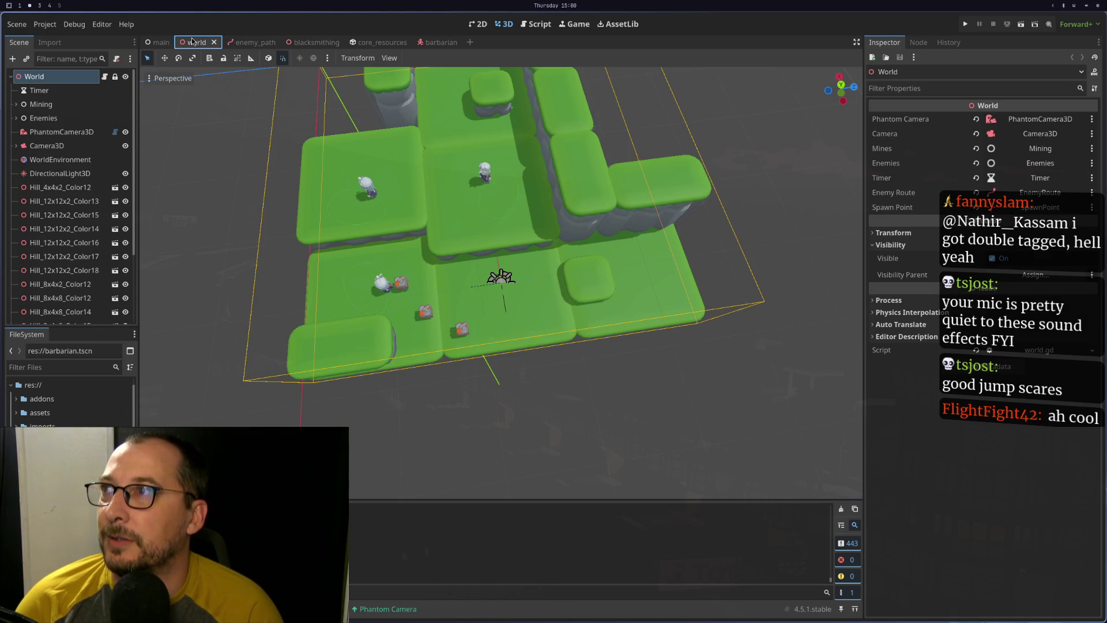
scroll(92, 115, "up", 4)
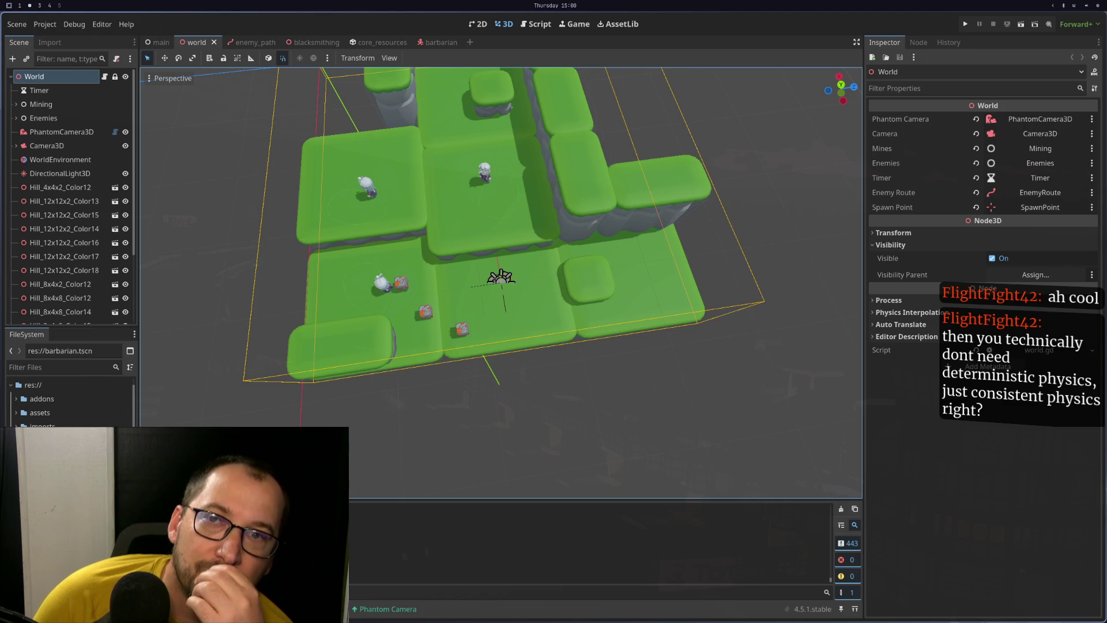
key("super+1")
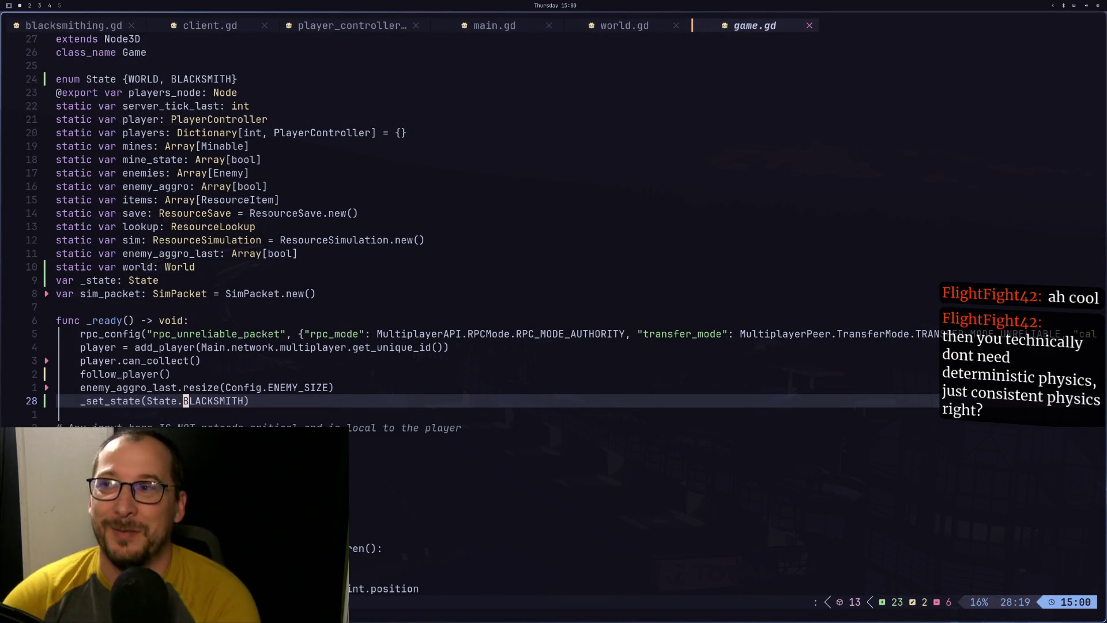
key("super+2")
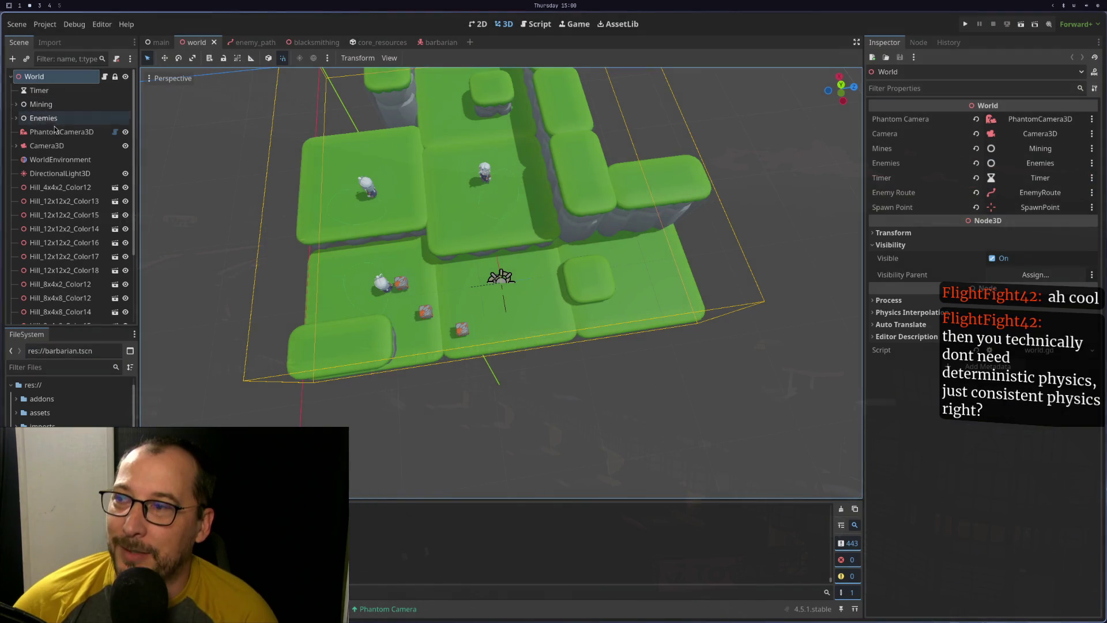
left_click(963, 22)
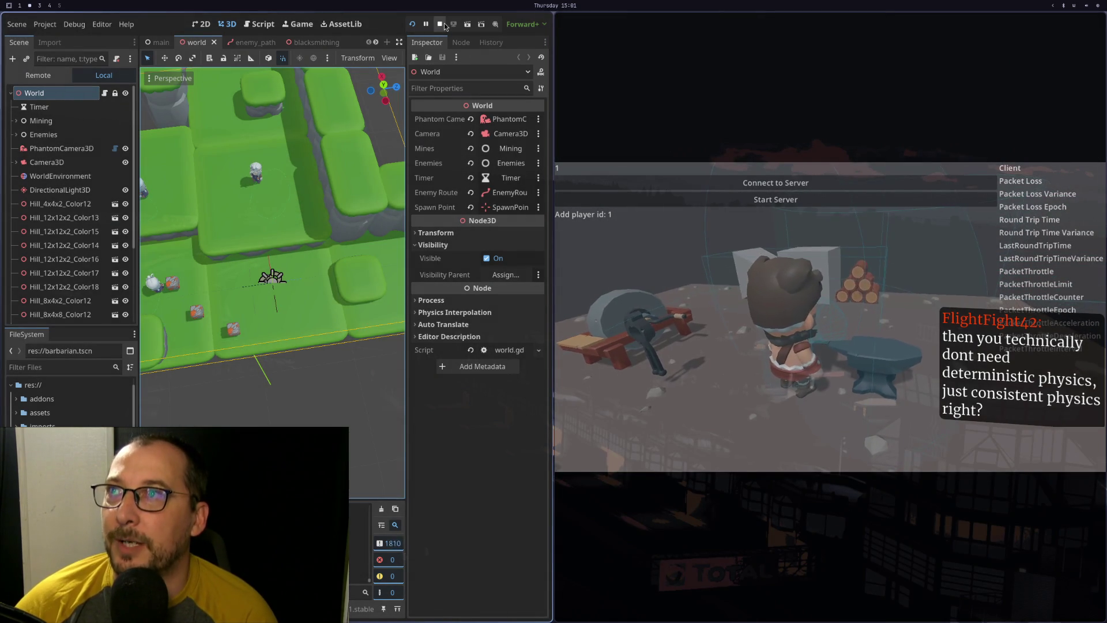
Stop the running game with F8 and return to game.gd in Neovim
key("F8")
key("super+1")
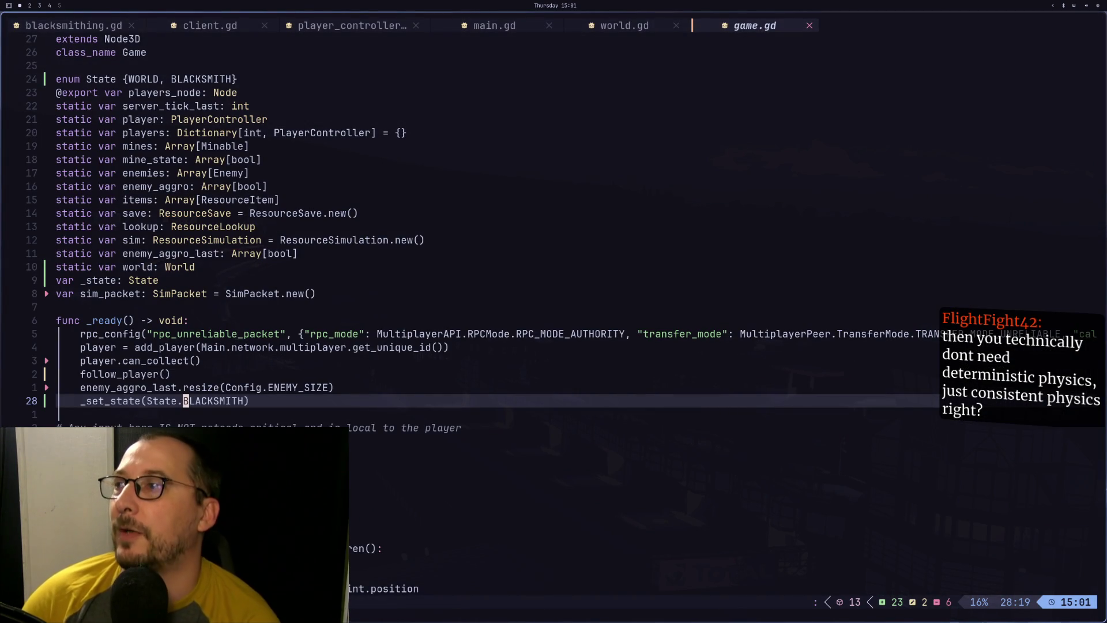
Review _set_state in game.gd, then cycle buffers to blacksmithing.gd's oven area handlers
key("j")
key("j")
key("j")
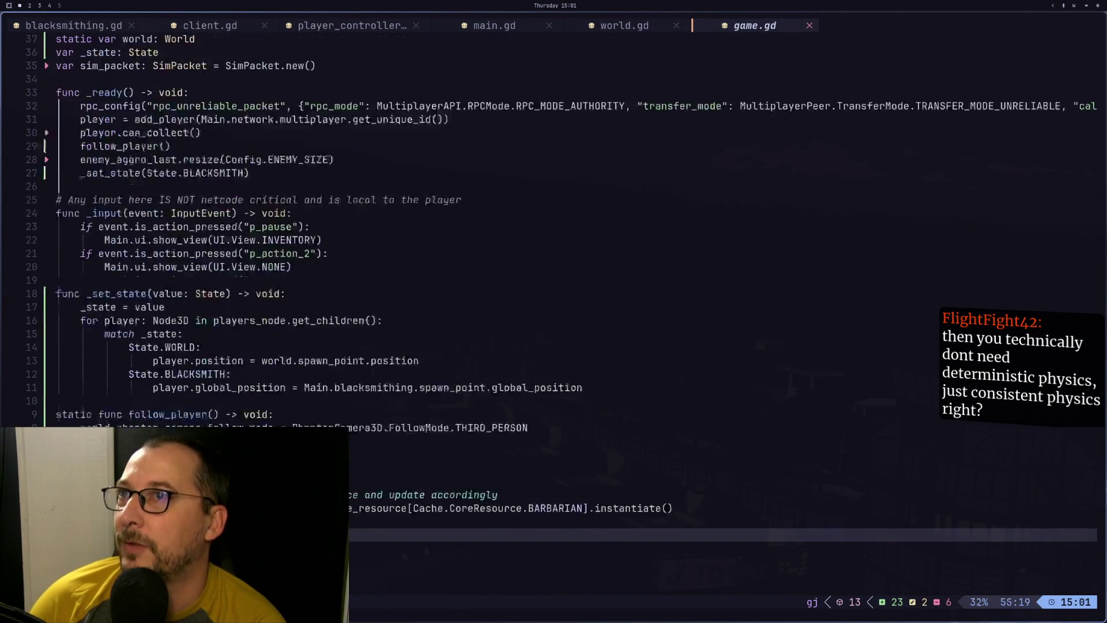
key("shift+h")
key("shift+h")
key("shift+h")
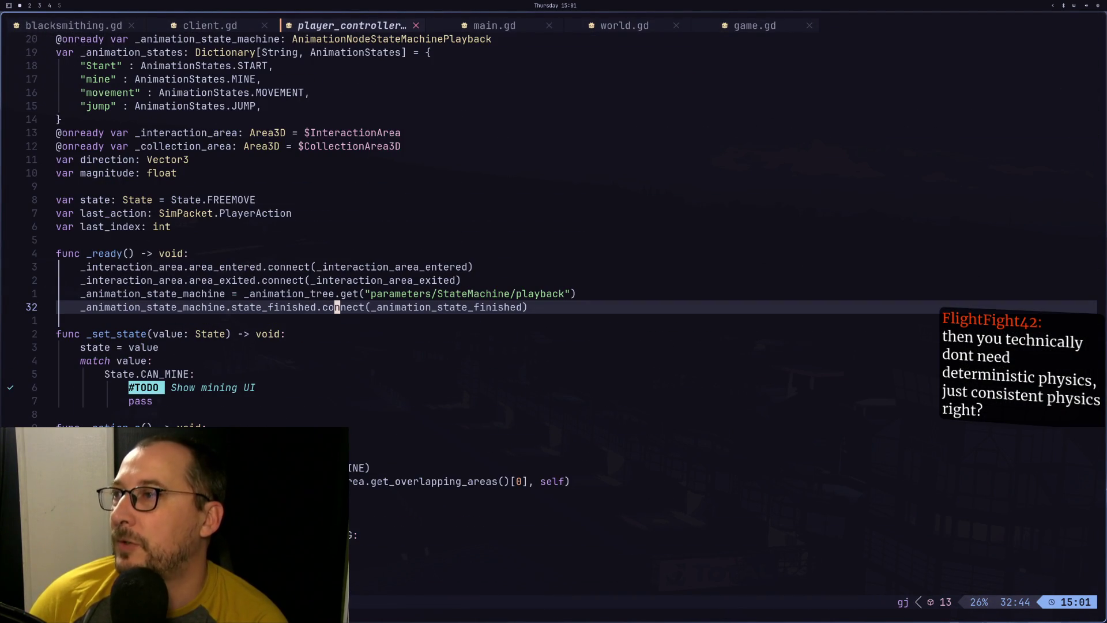
key("shift+h")
key("shift+h")
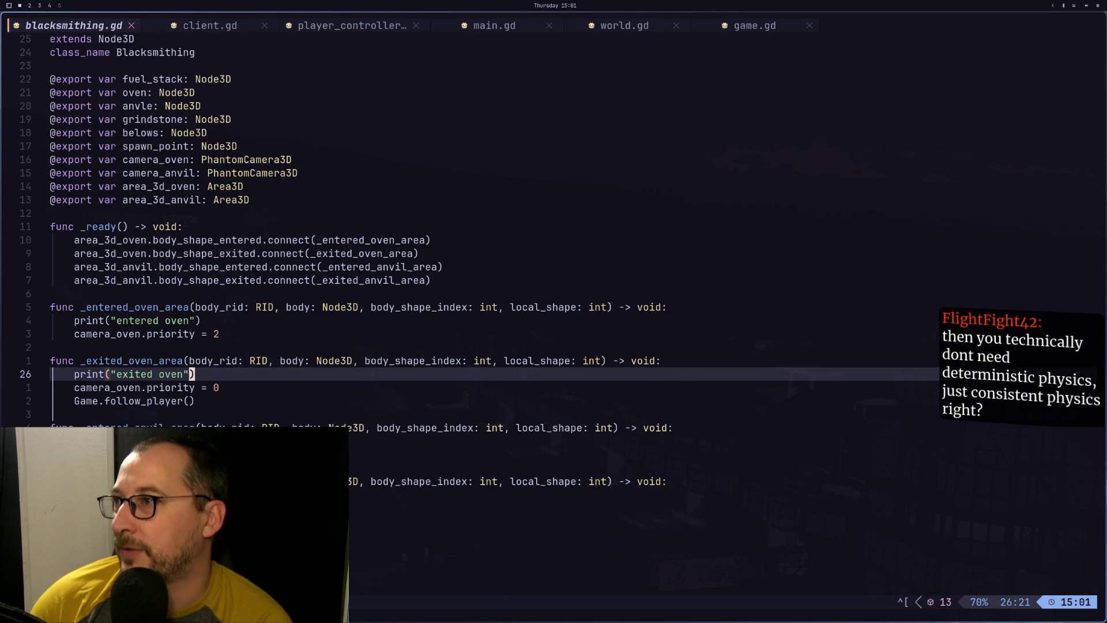
key("j")
key("j")
key("k")
key("k")
key("k")
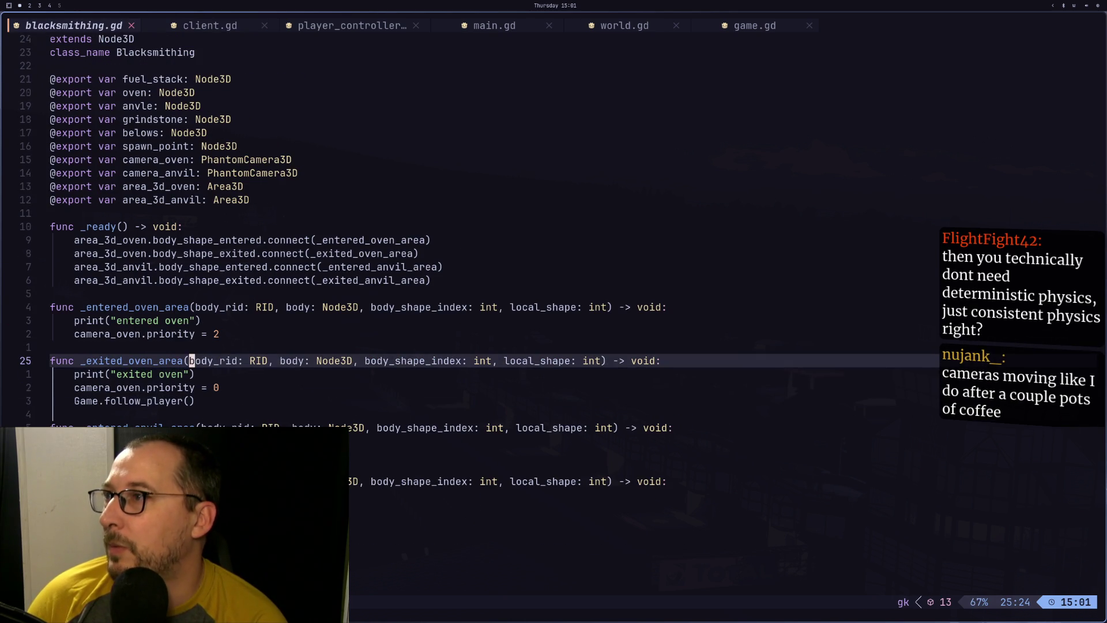
key("j")
key("j")
key("k")
key("k")
key("k")
key("k")
key("j")
key("j")
key("j")
key("j")
key("j")
key("k")
key("k")
key("k")
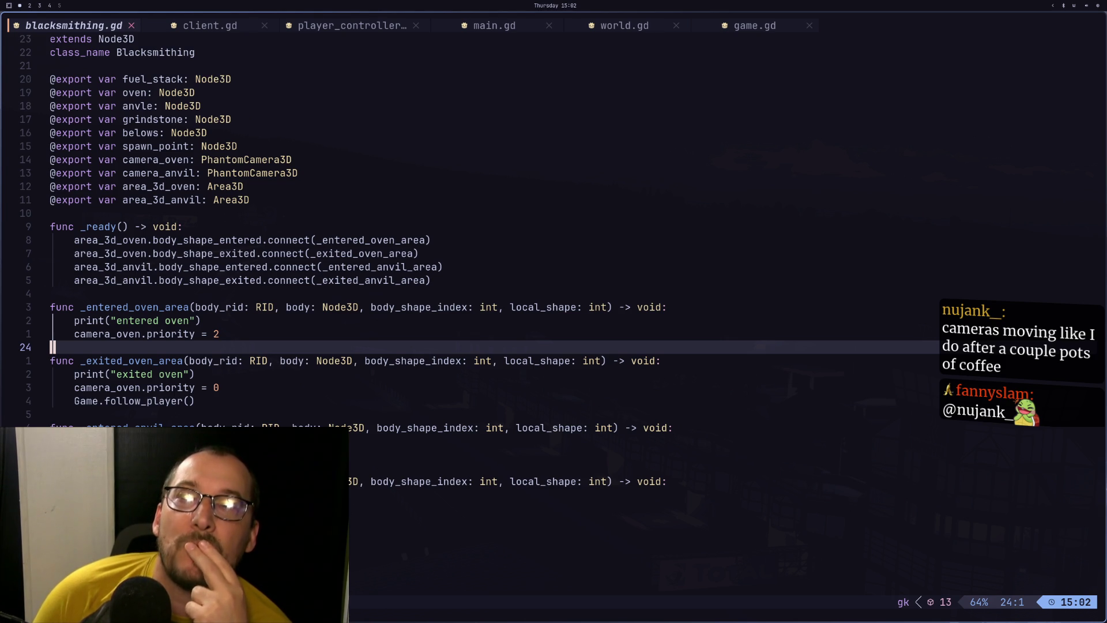
key("super+2")
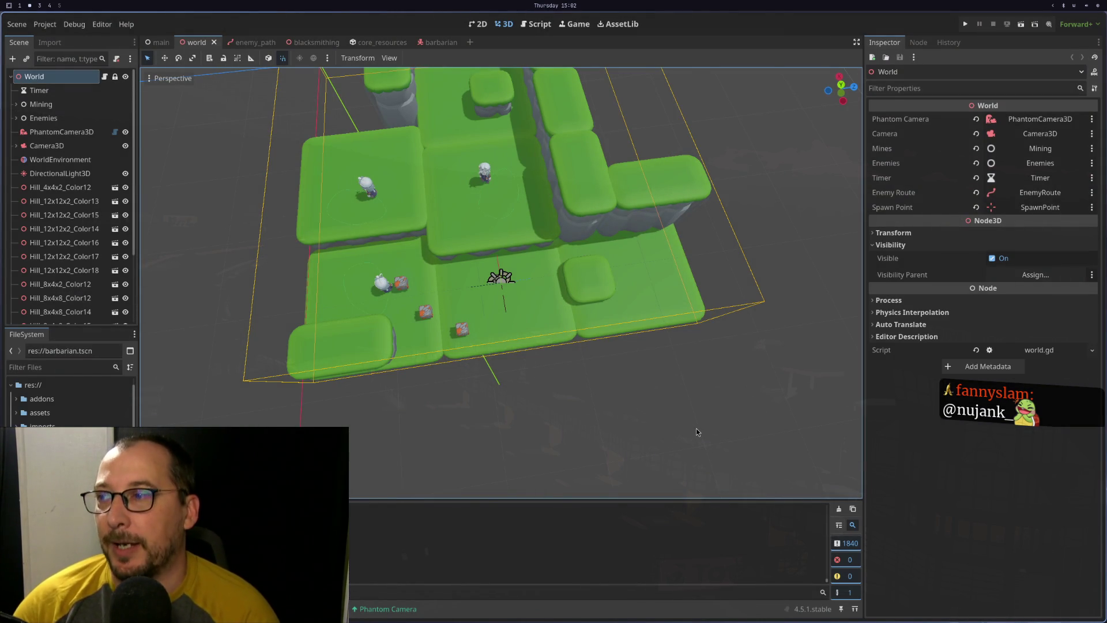
key("super+1")
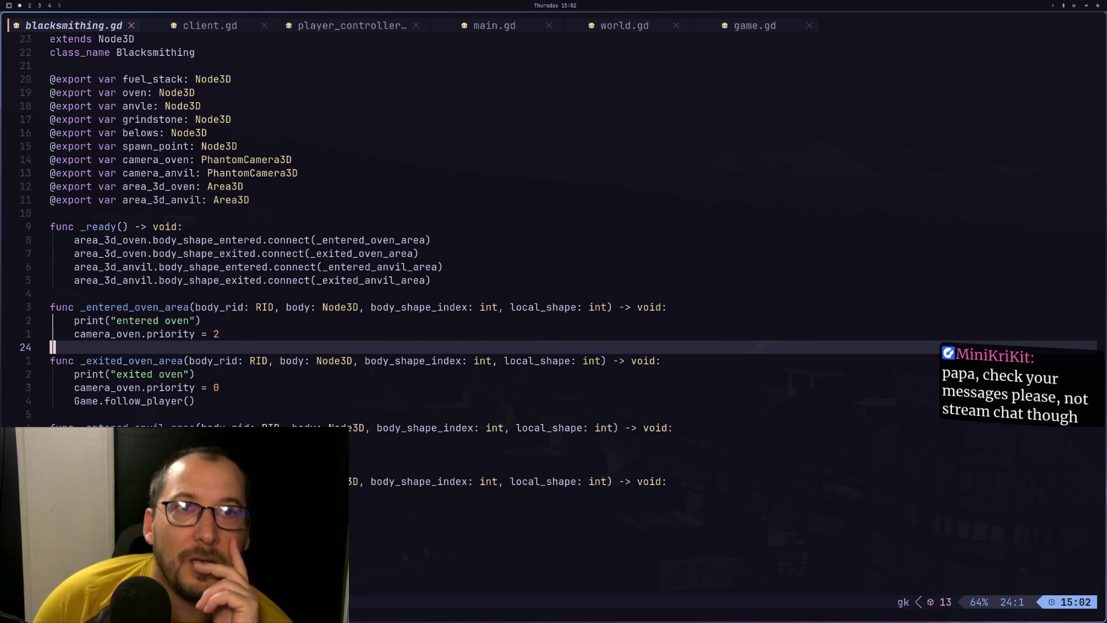
key("super+4")
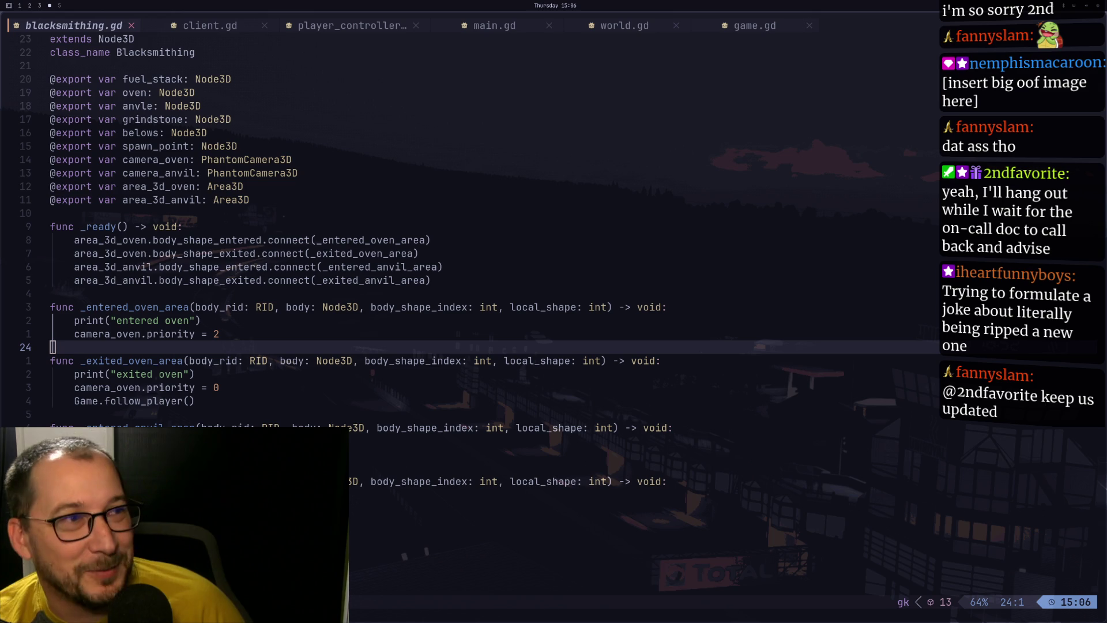
left_click(196, 280)
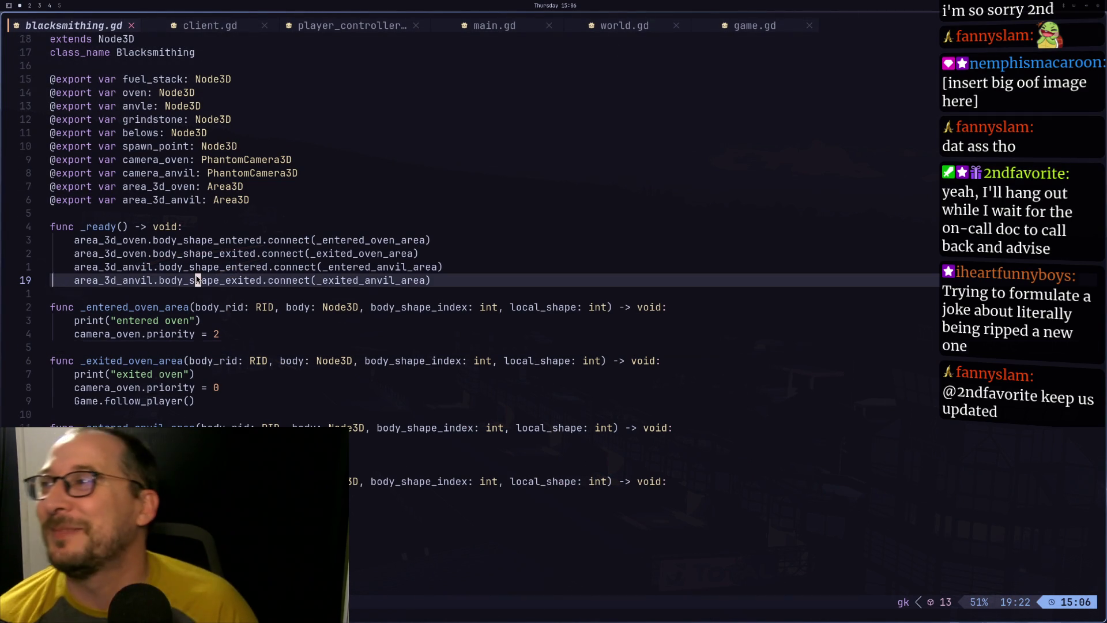
key("j")
key("j")
key("j")
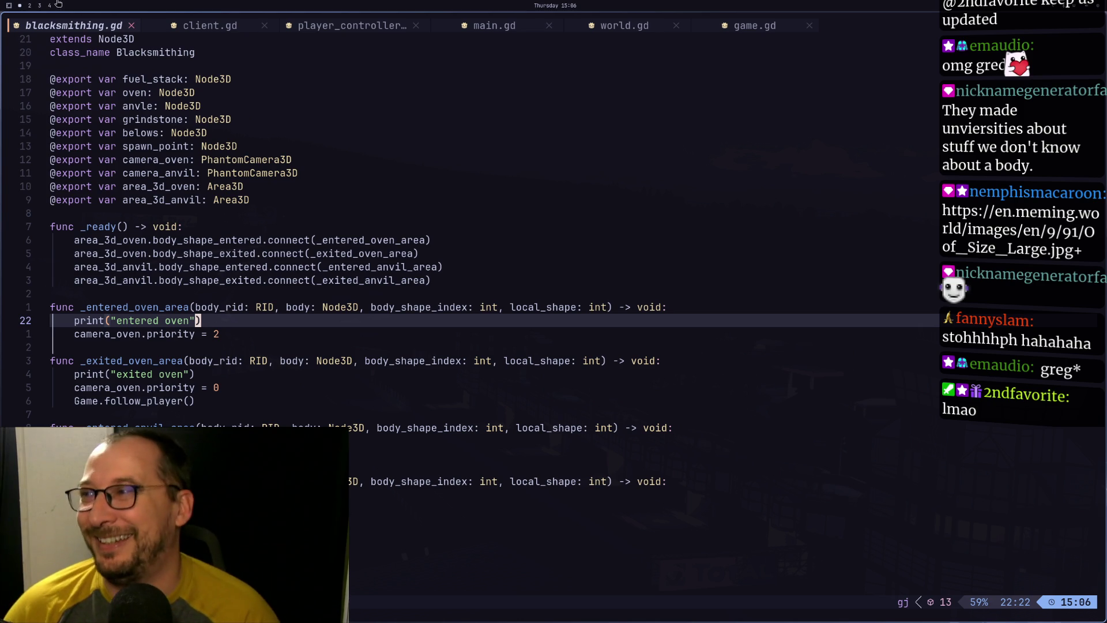
left_click(210, 388)
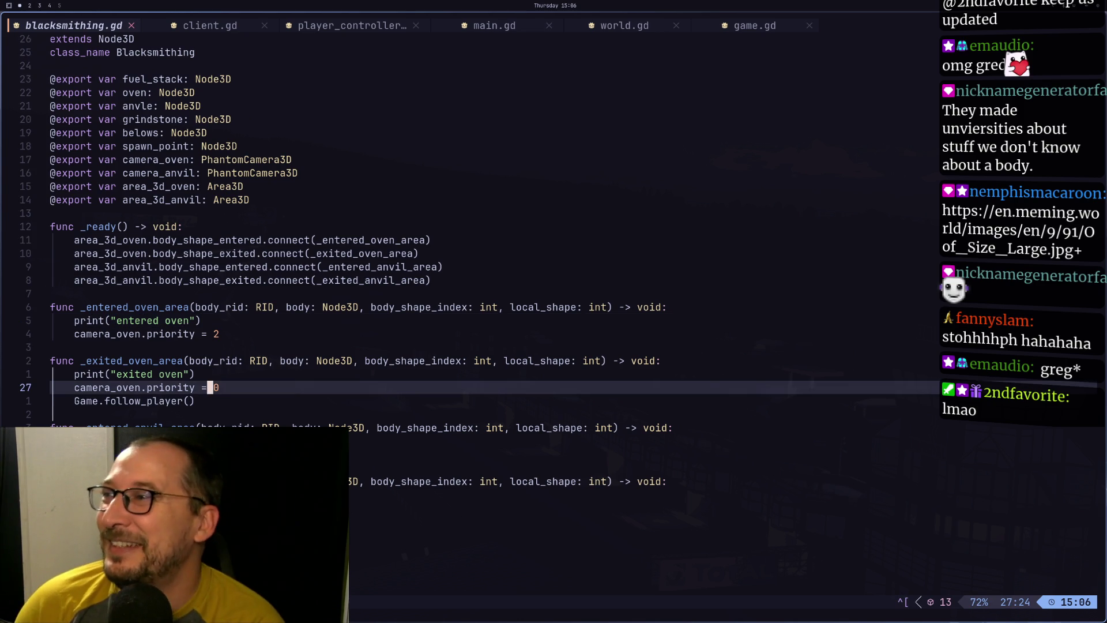
key("k")
key("k")
key("j")
key("h")
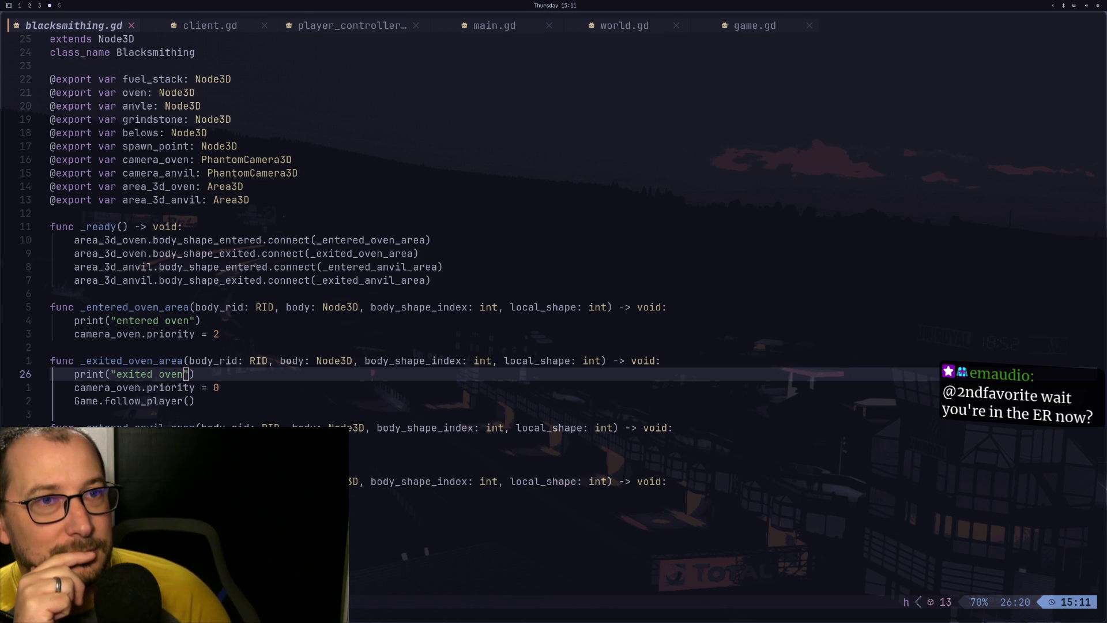
Clear the _exited_oven_area parameters and rename the handler to _exit_oven_area
key("l")
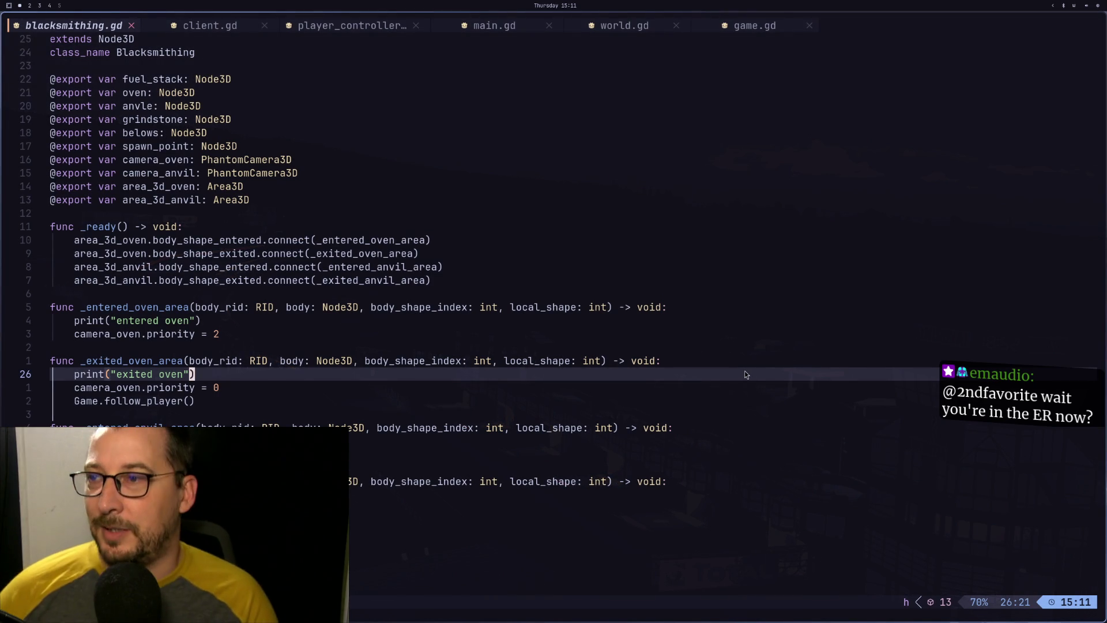
key("k")
key("k")
key("k")
key("j")
key("j")
key("j")
key("j")
key("k")
key("k")
key("g")
key("l")
key("h")
key("F")
key("t")
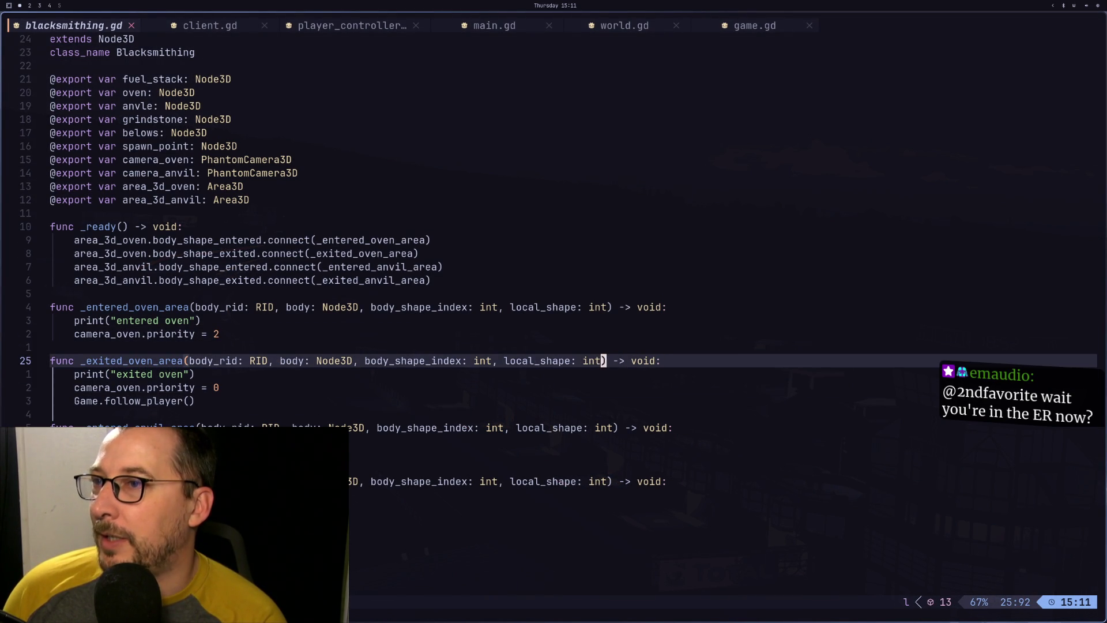
key("a")
key("BackSpace")
key("BackSpace")
key("BackSpace")
key("BackSpace")
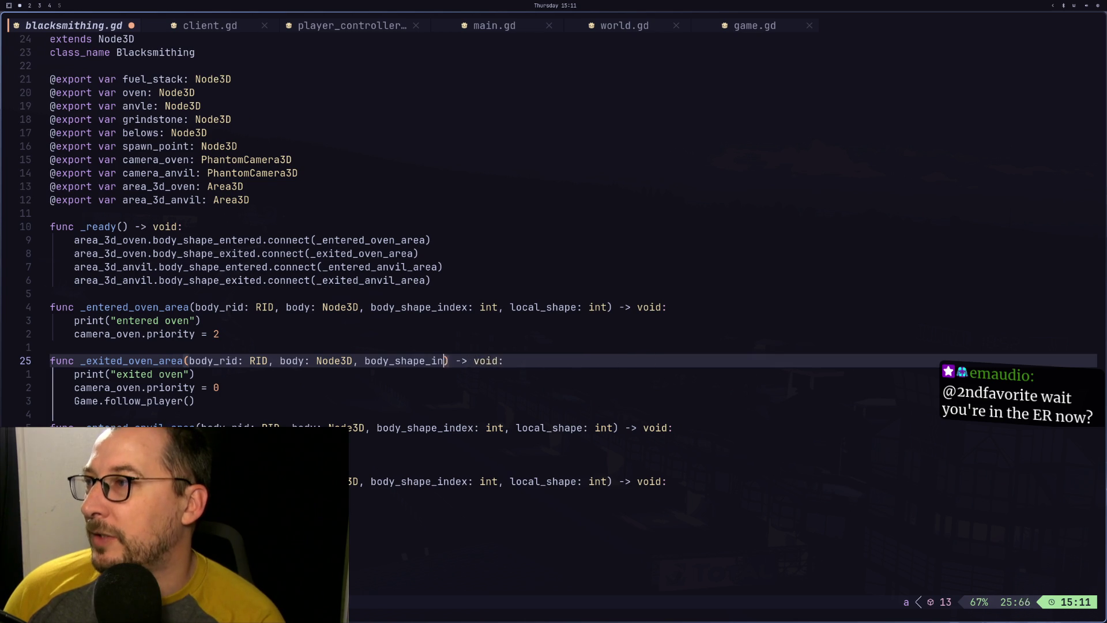
key("BackSpace")
key("BackSpace")
key("BackSpace")
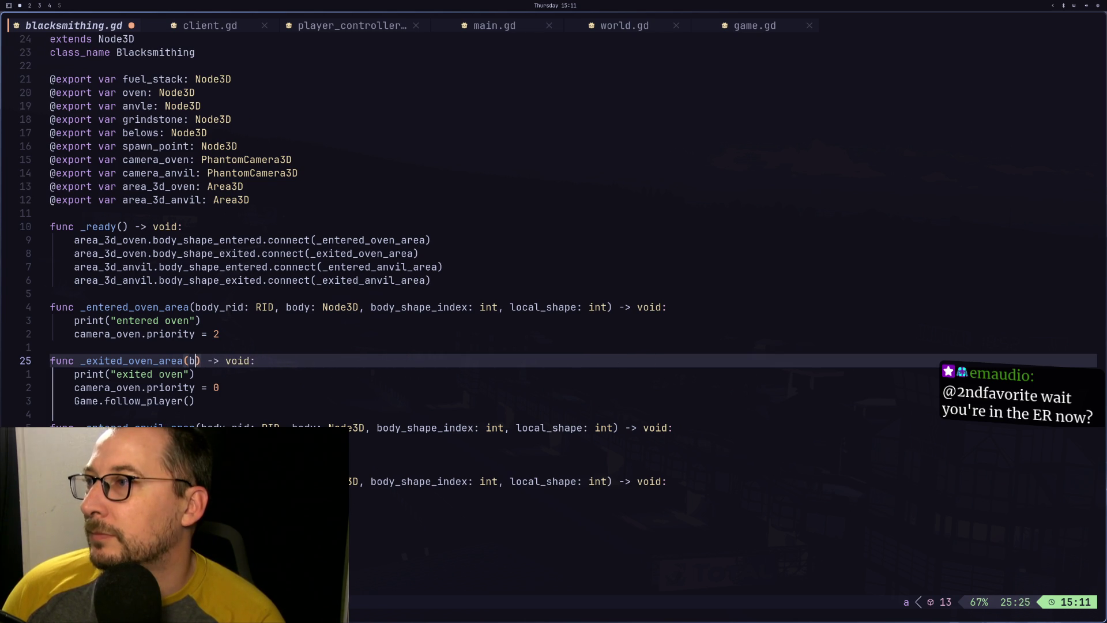
key("Escape")
key("h")
key("F")
key("_")
key("F")
key("_")
key("i")
key("BackSpace")
key("BackSpace")
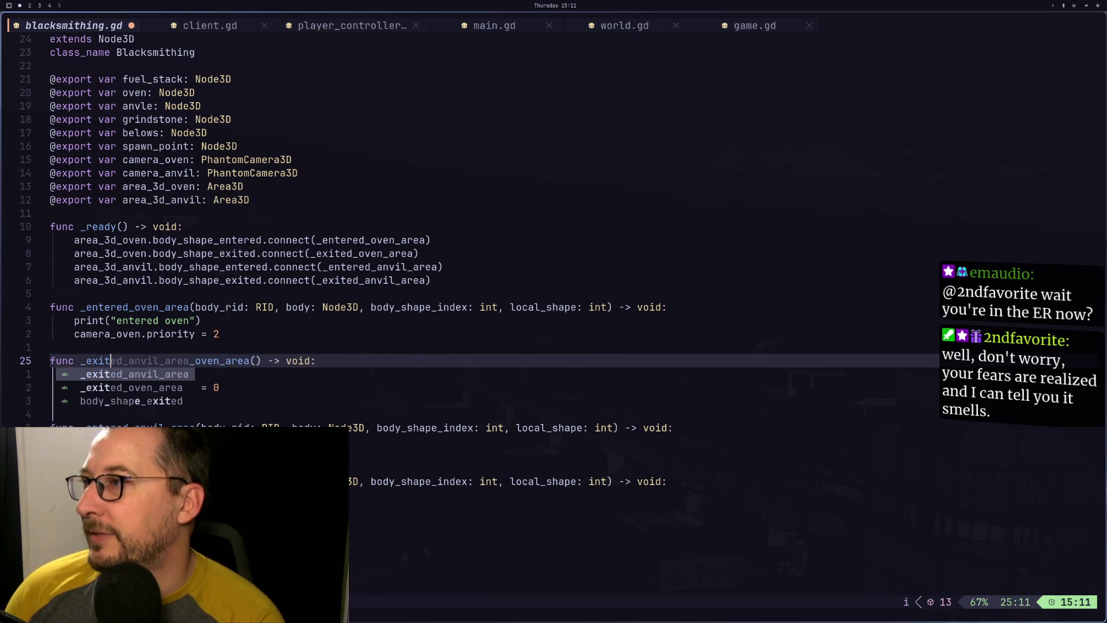
key("Down")
Delete the entered oven, exited oven and entered anvil debug print lines
key("Escape")
key("d")
key("d")
key("j")
key("j")
key("j")
key("d")
key("d")
key("k")
key("k")
key("k")
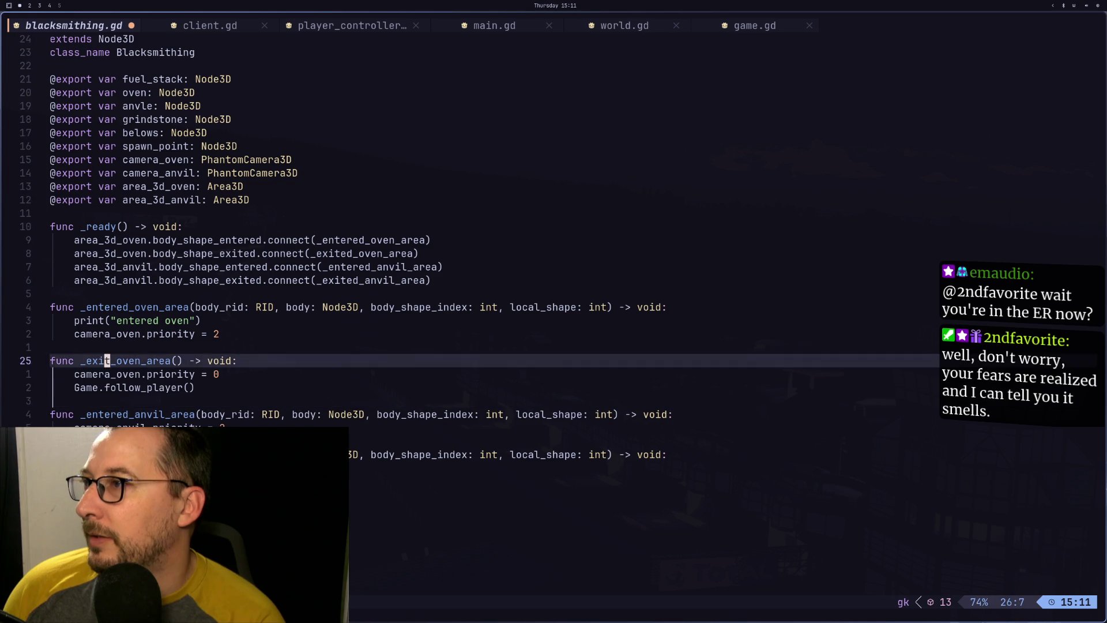
key("d")
key("d")
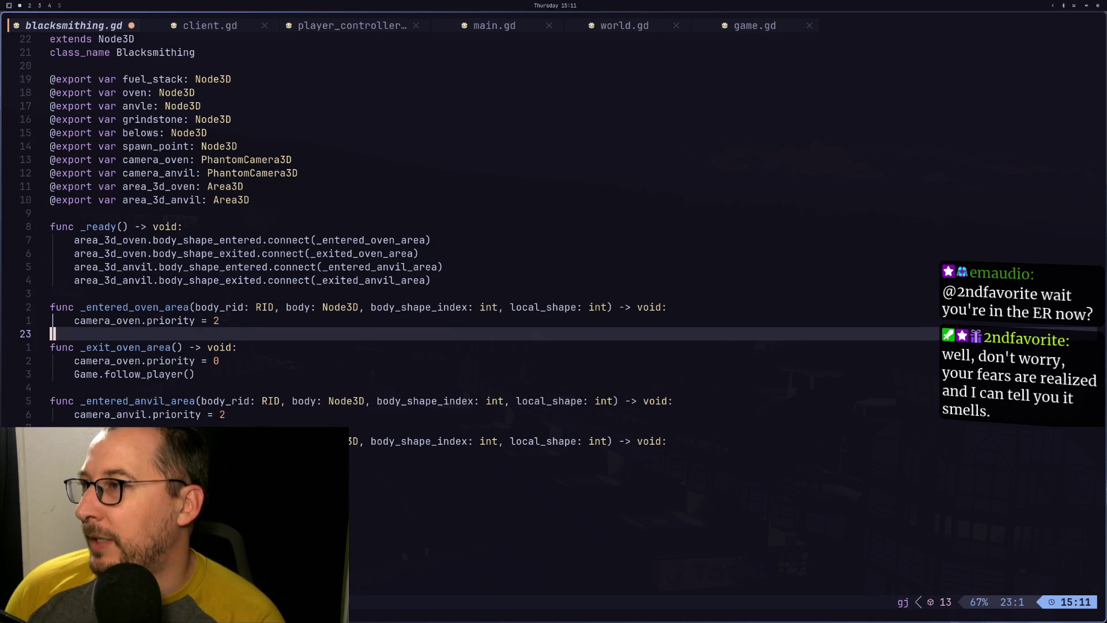
key("j")
key("j")
key("j")
key("k")
key("d")
key("d")
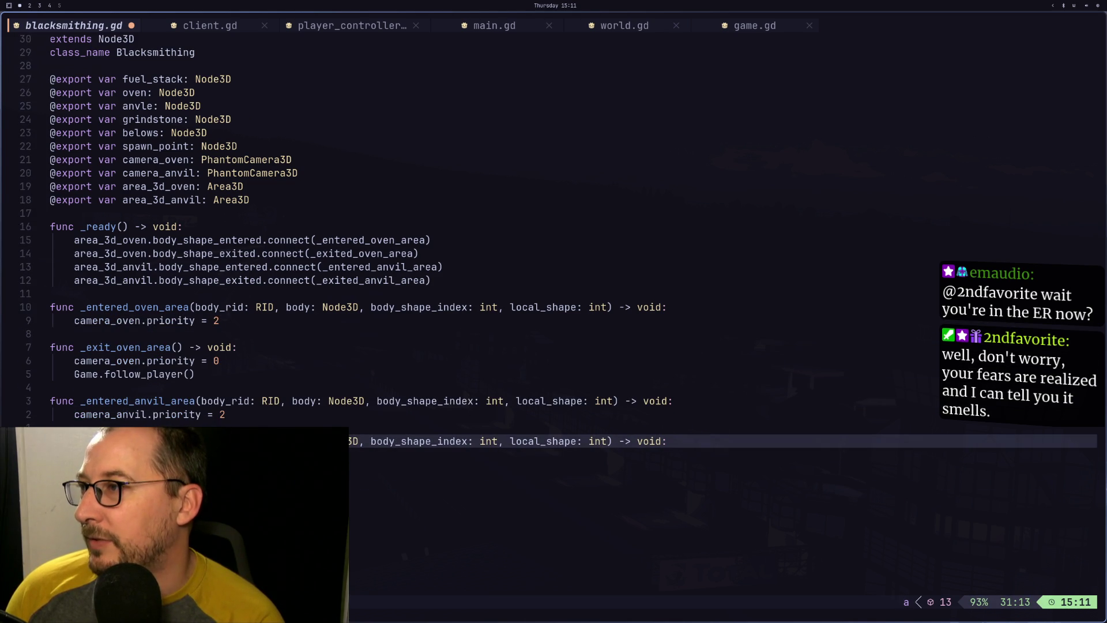
key("x")
key("x")
Erase the anvil exit handler's parameters
key("l")
key("l")
key("l")
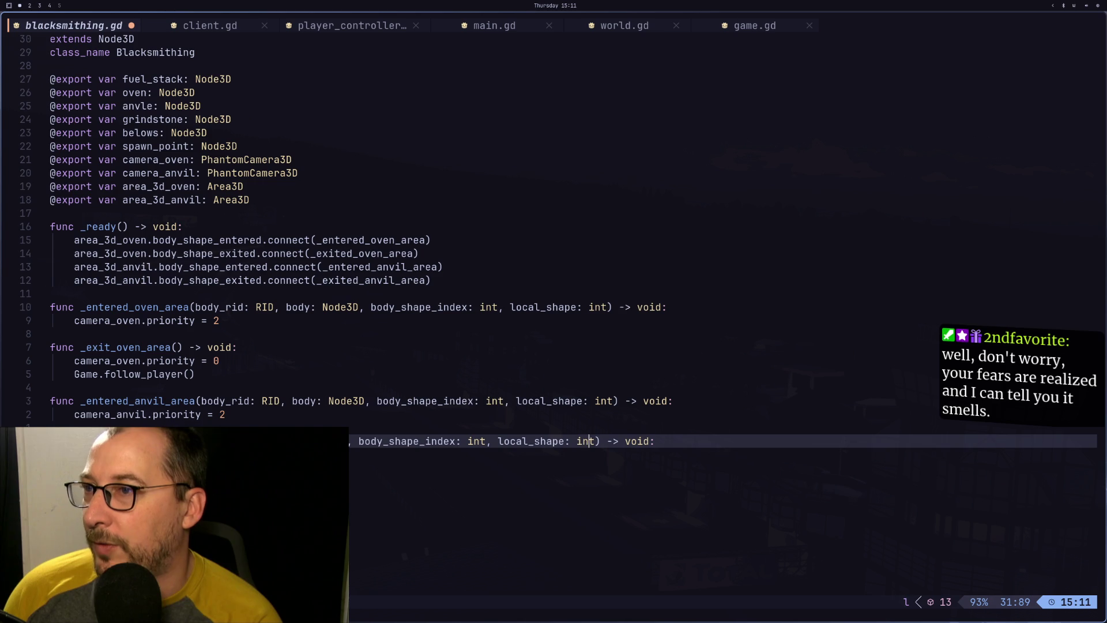
key("a")
key("BackSpace")
key("BackSpace")
key("BackSpace")
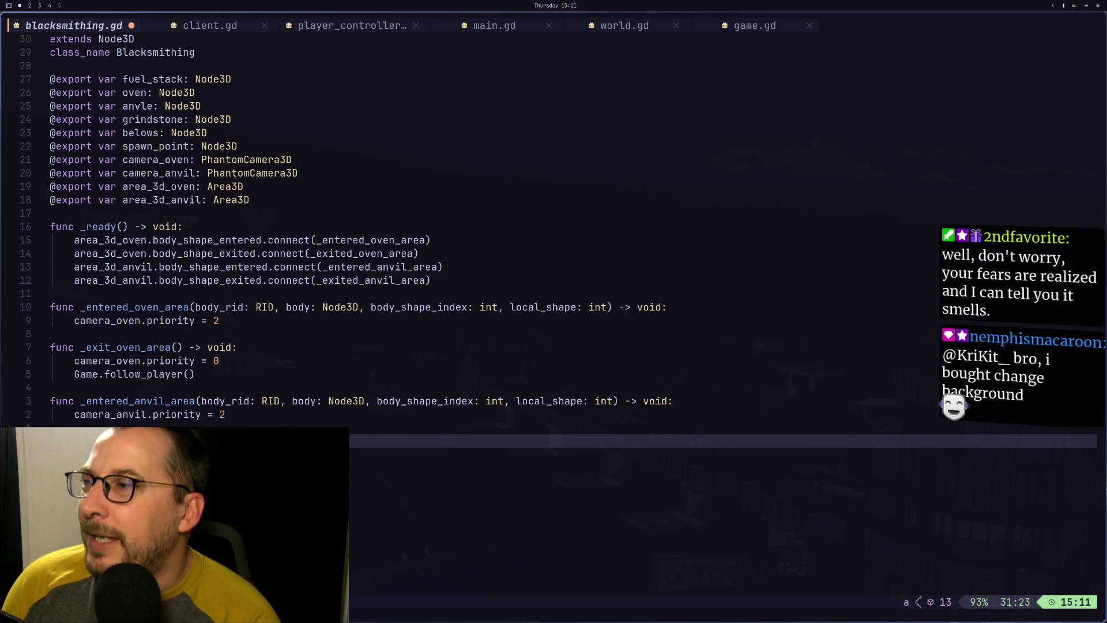
key("Escape")
Start enum State {NONE, SHAPING, ...} below class_name, fixing the anvle typo to anvil
key("k")
key("k")
key("k")
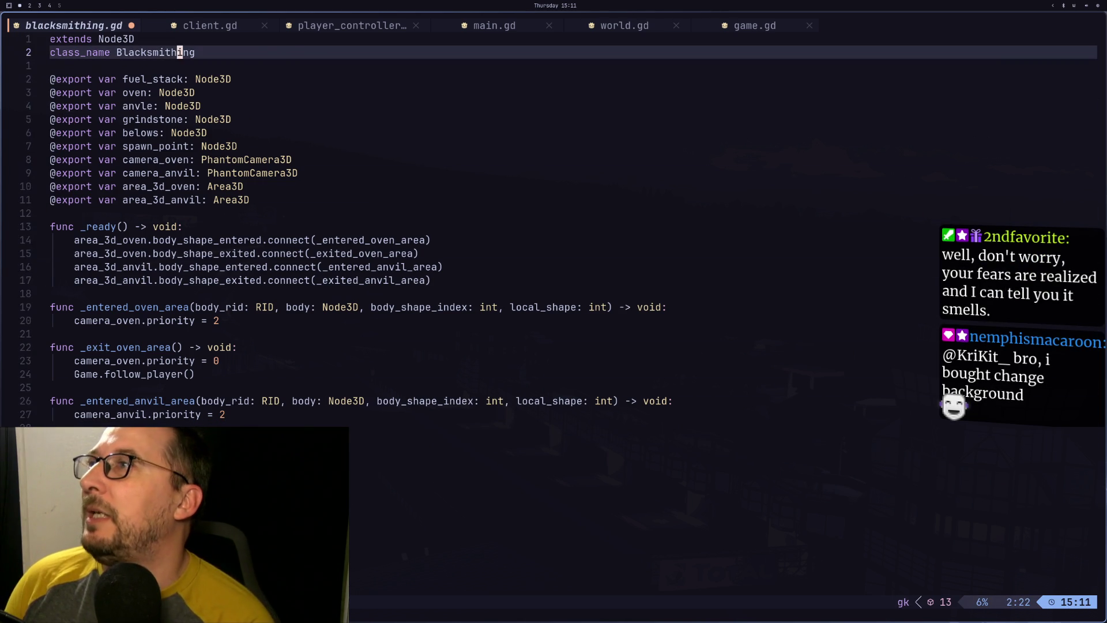
key("o")
key("Return")
type("enum State {")
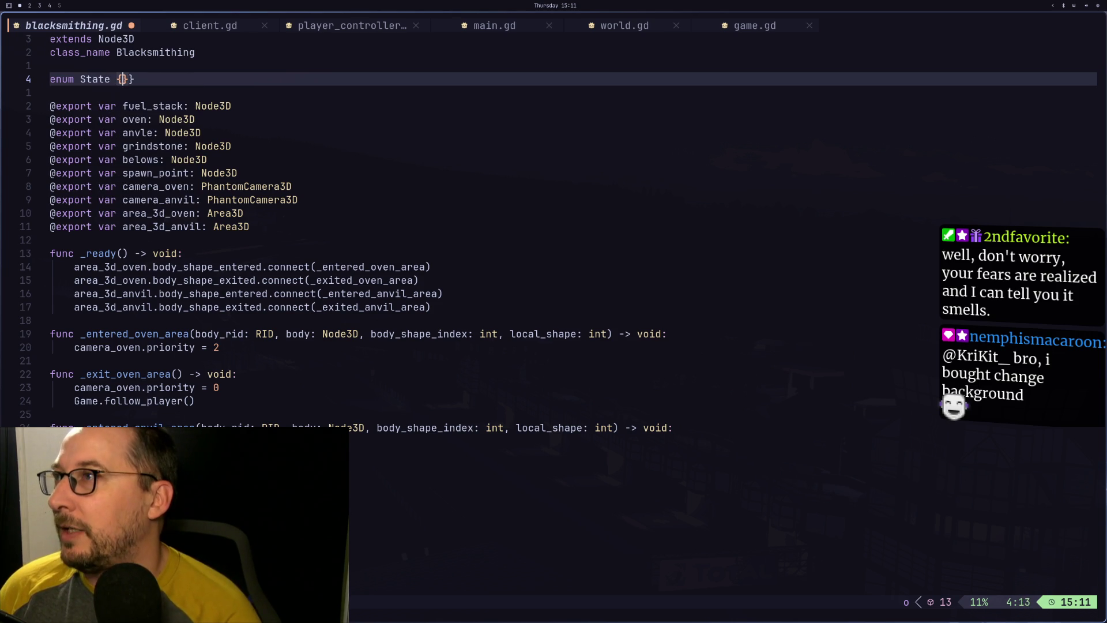
type("N")
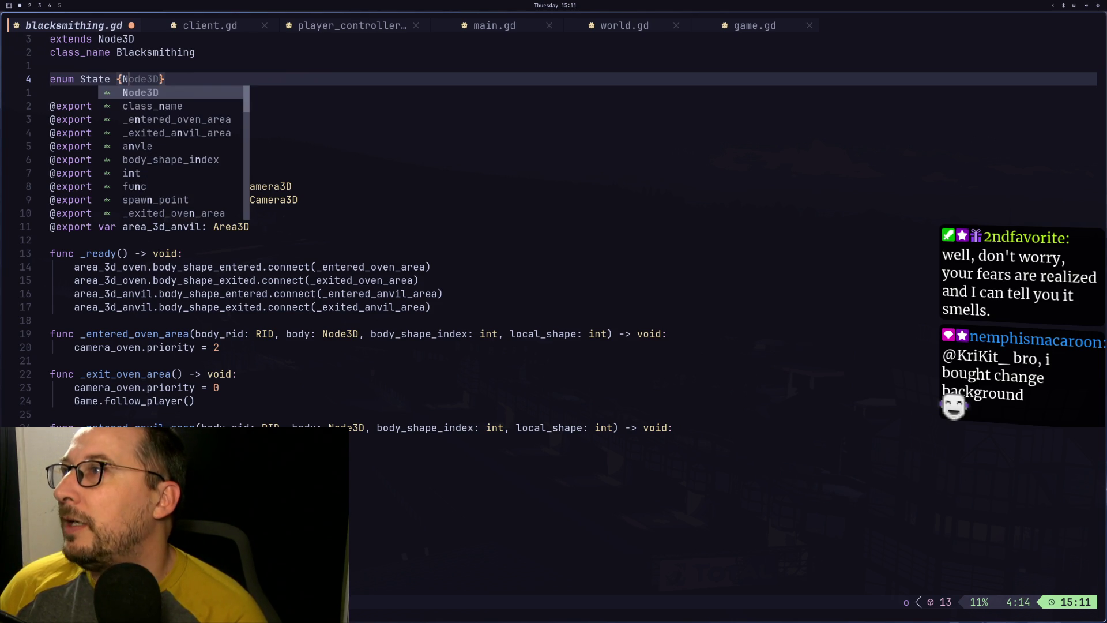
type("ONE, ")
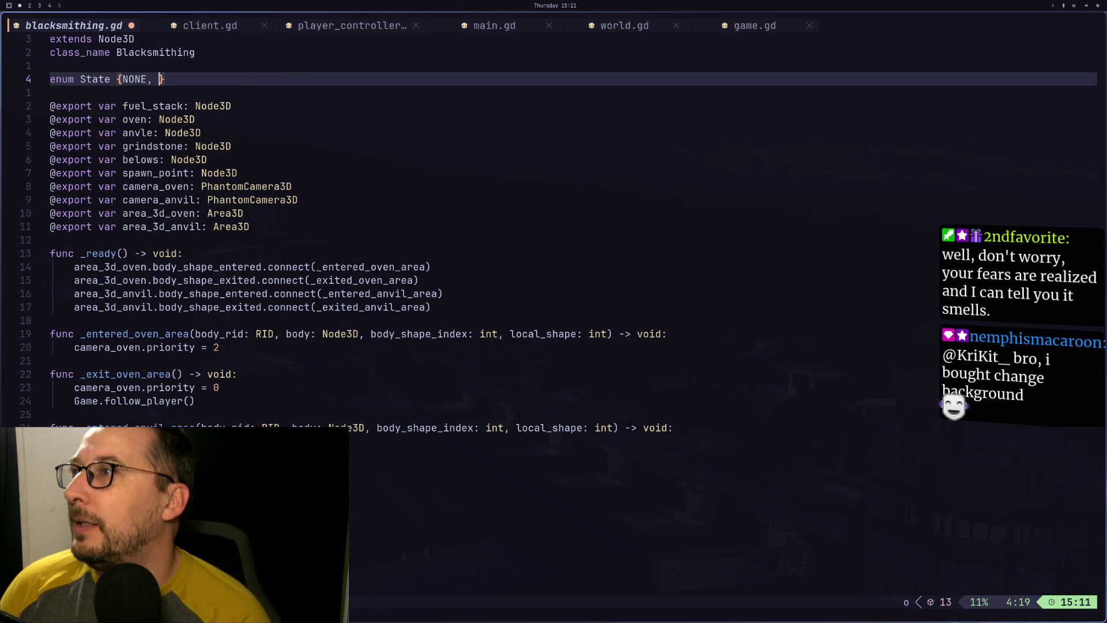
type("AN")
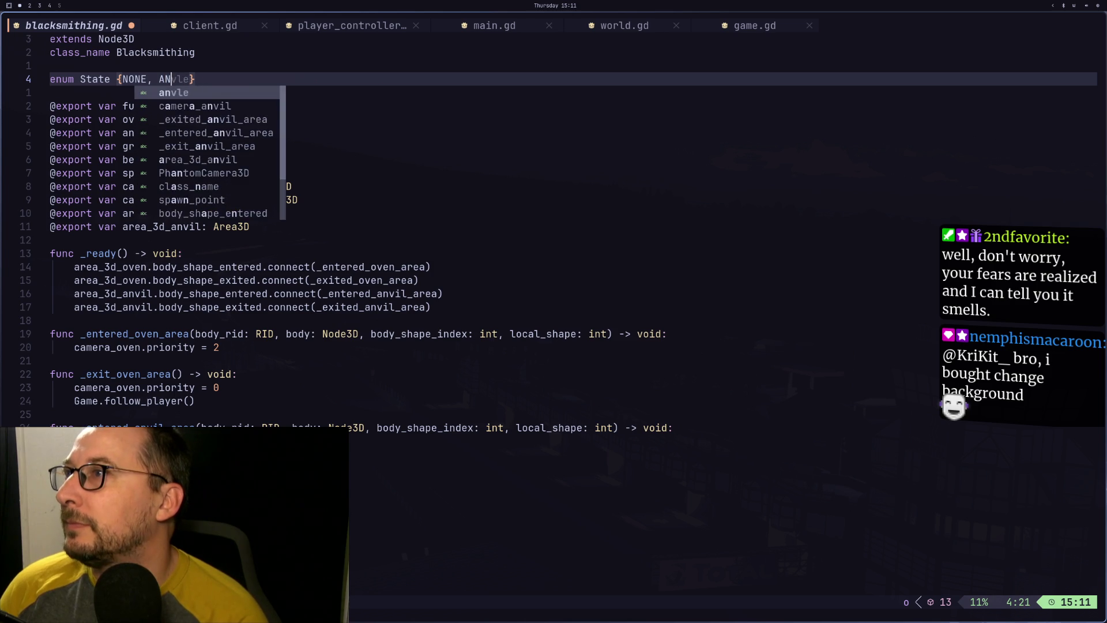
key("Escape")
key("j")
key("j")
key("j")
type("ejceil")
key("Escape")
key("k")
key("k")
key("k")
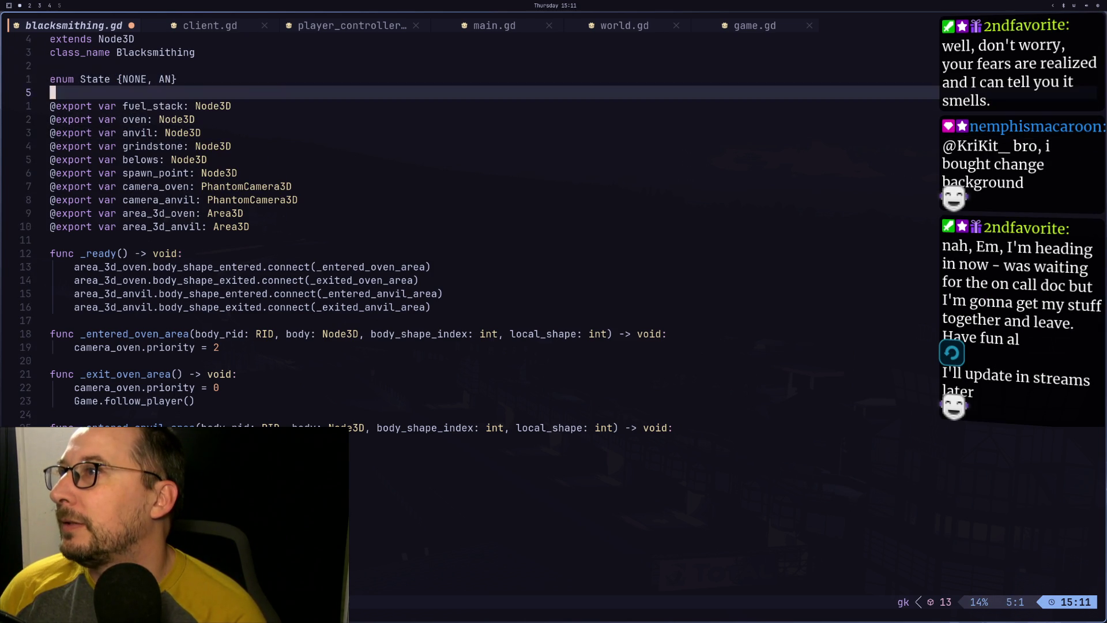
type("eaVIL, ")
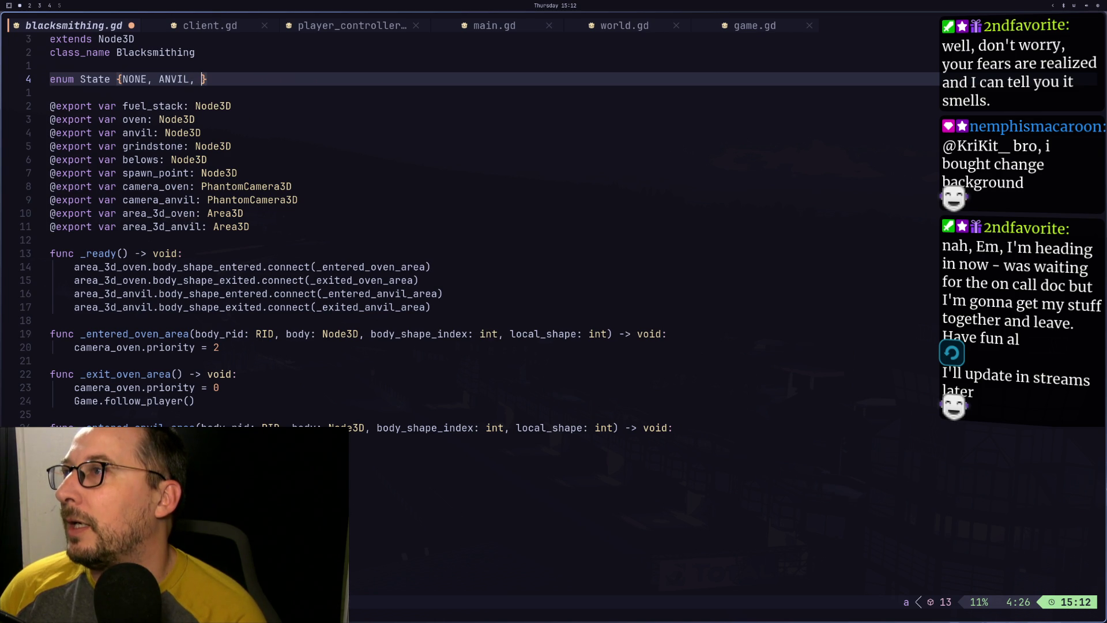
type("OB")
key("BackSpace")
type("VEN")
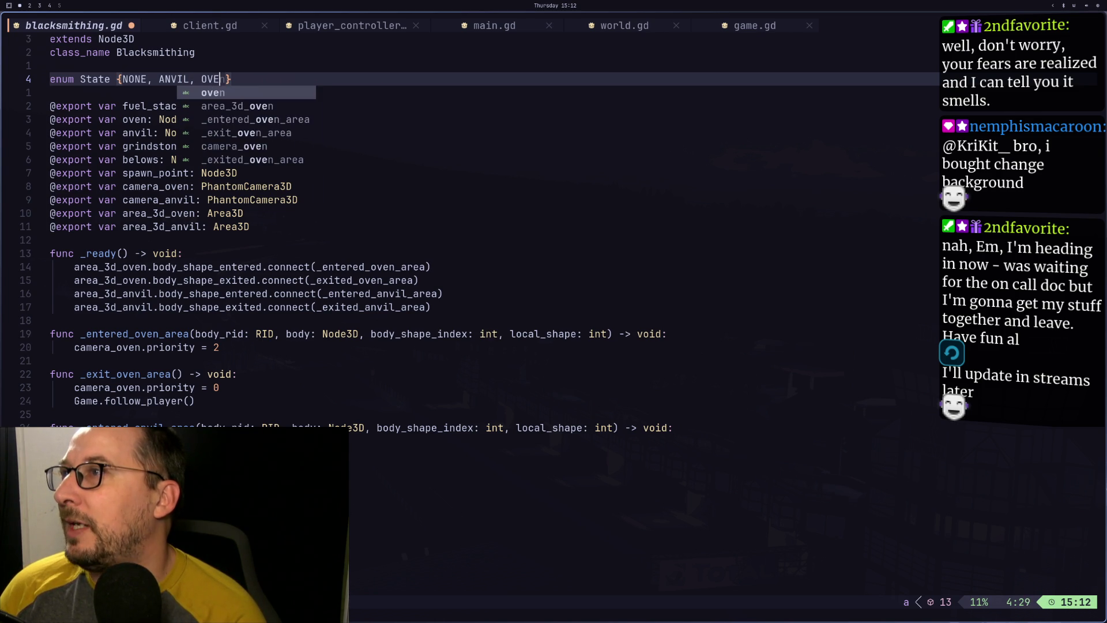
key("Escape")
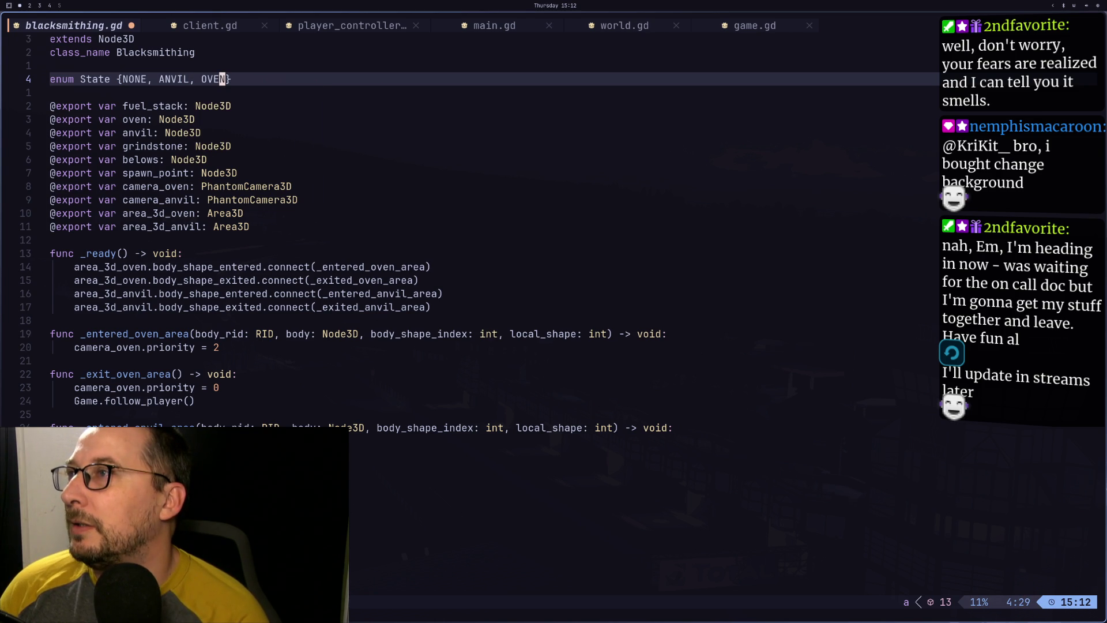
key("h")
key("h")
key("h")
key("h")
key("h")
key("h")
key("i")
key("Escape")
type("cw")
type("SHP")
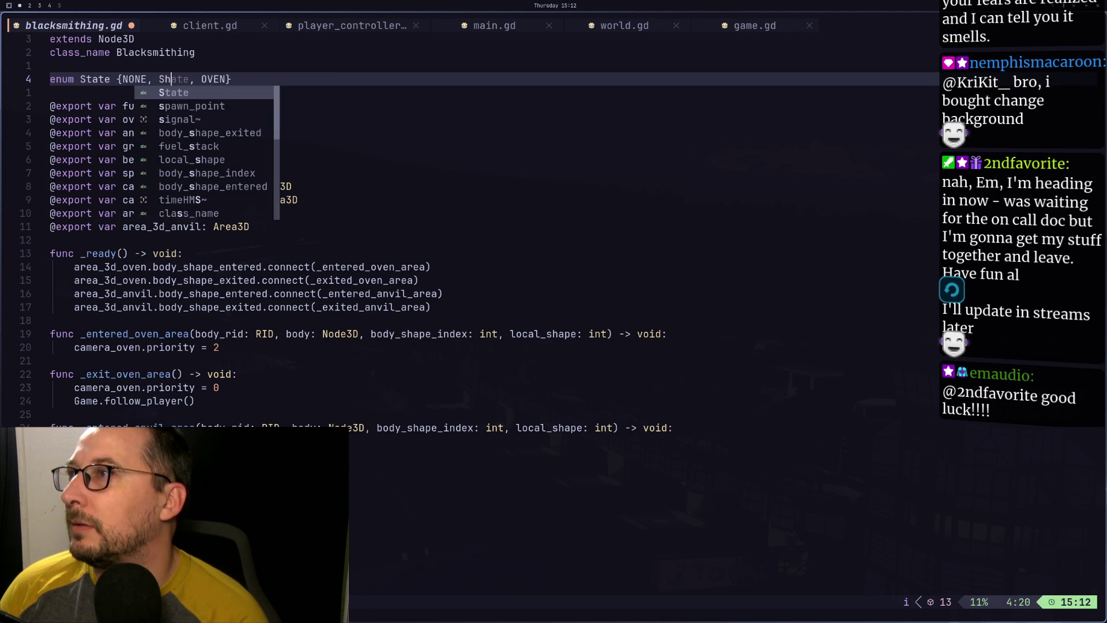
key("BackSpace")
type("APING")
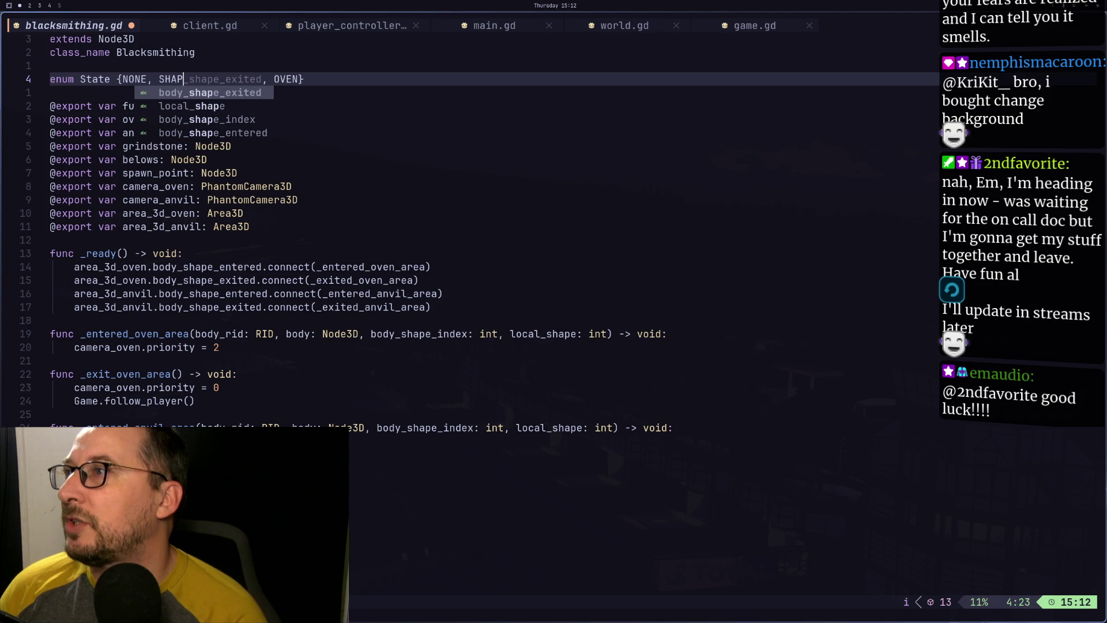
key("Escape")
Replace OVEN with HEAT to finish enum State {NONE, SHAPING, HEAT} and save with :w
key("w")
key("d")
key("I")
key("Escape")
key("w")
key("w")
key("w")
type("iHEAT")
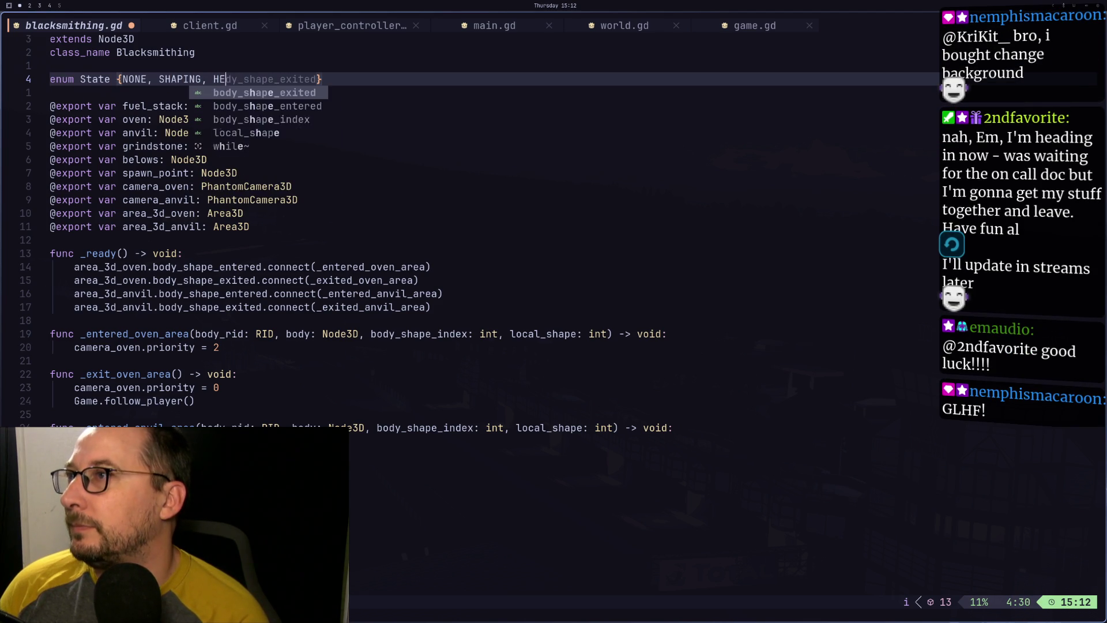
type("NG")
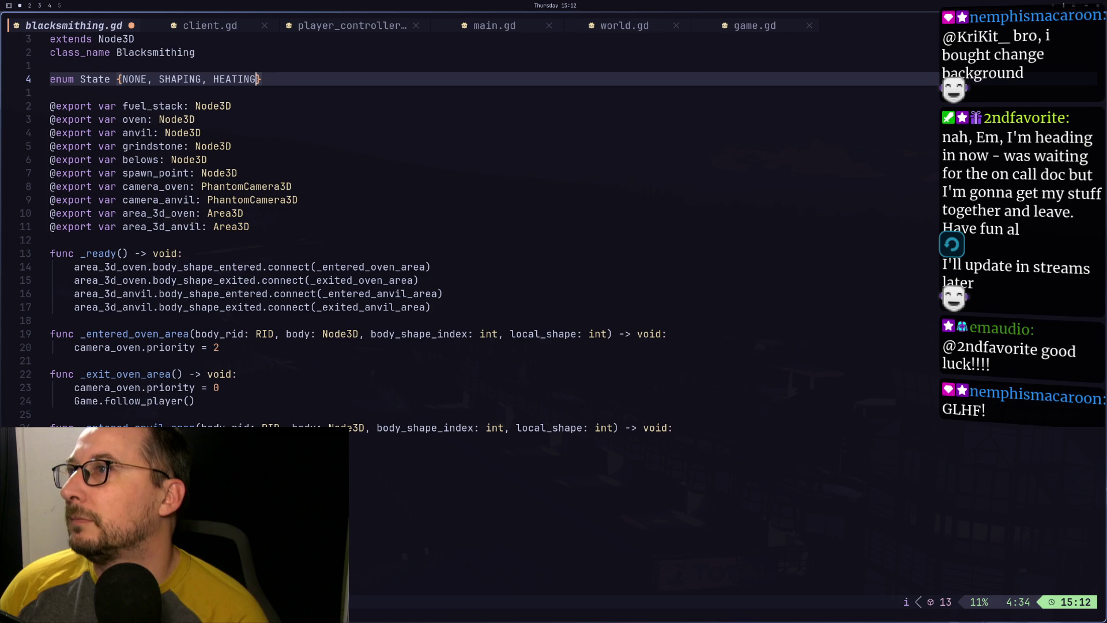
key("BackSpace")
key("BackSpace")
key("BackSpace")
type("T")
key("Escape")
type(":w")
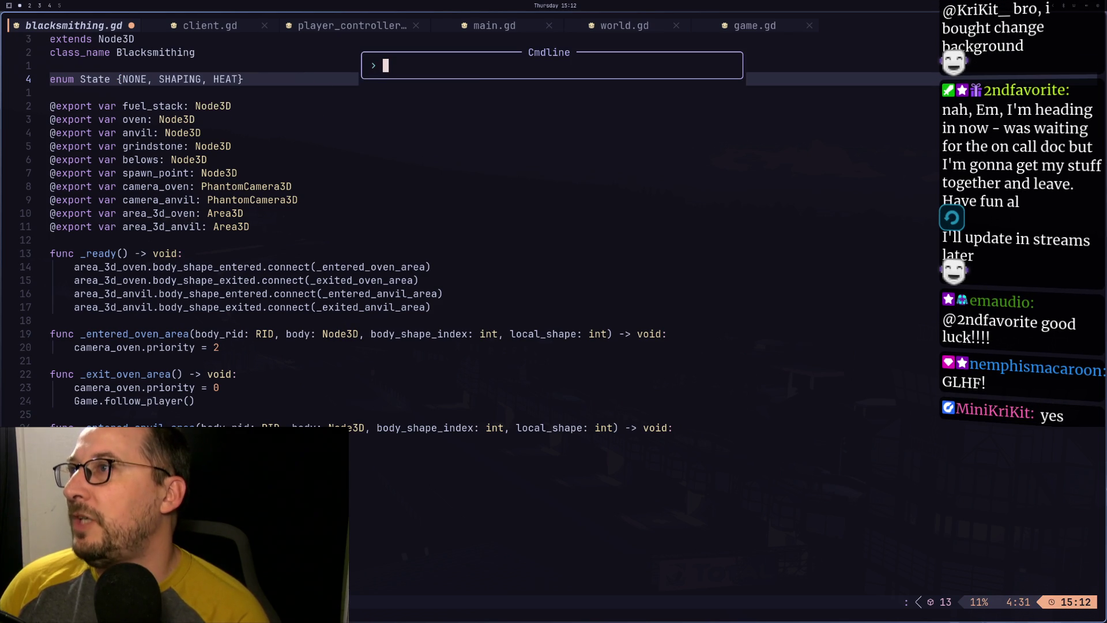
key("Return")
Begin enum Shaping {ANVIL, on the line below the State enum
key("j")
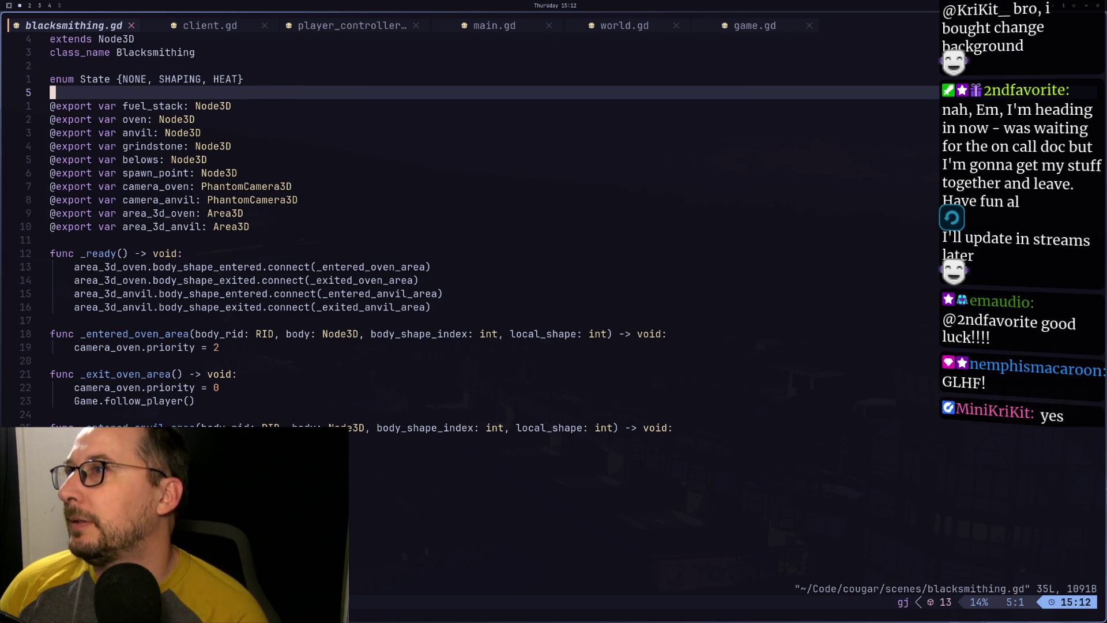
key("k")
key("h")
key("b")
key("b")
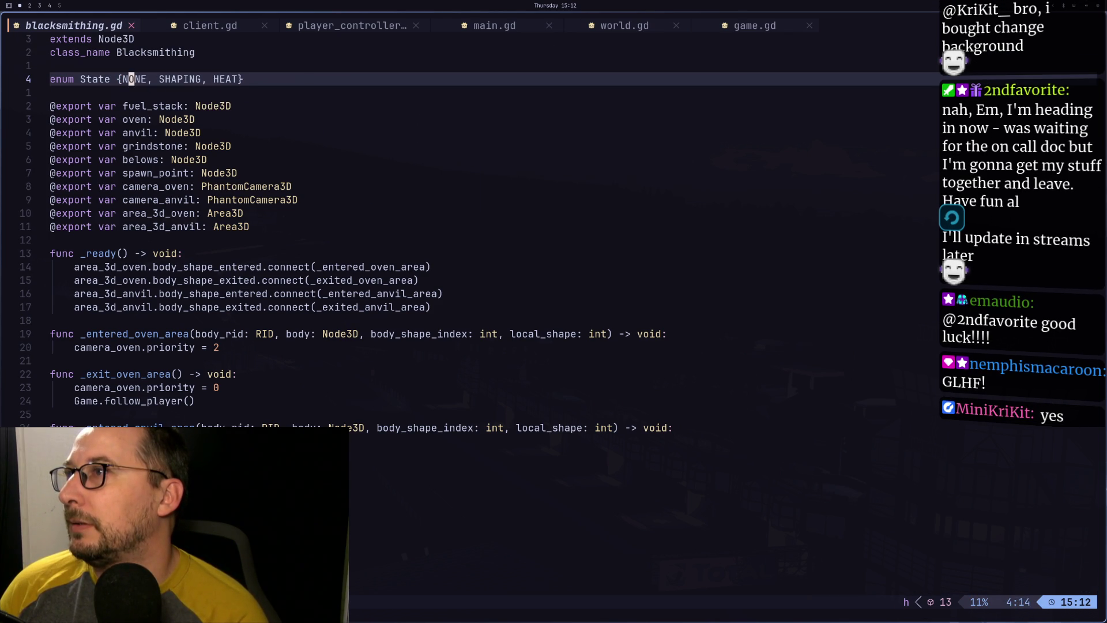
type("gj")
type("ienum ")
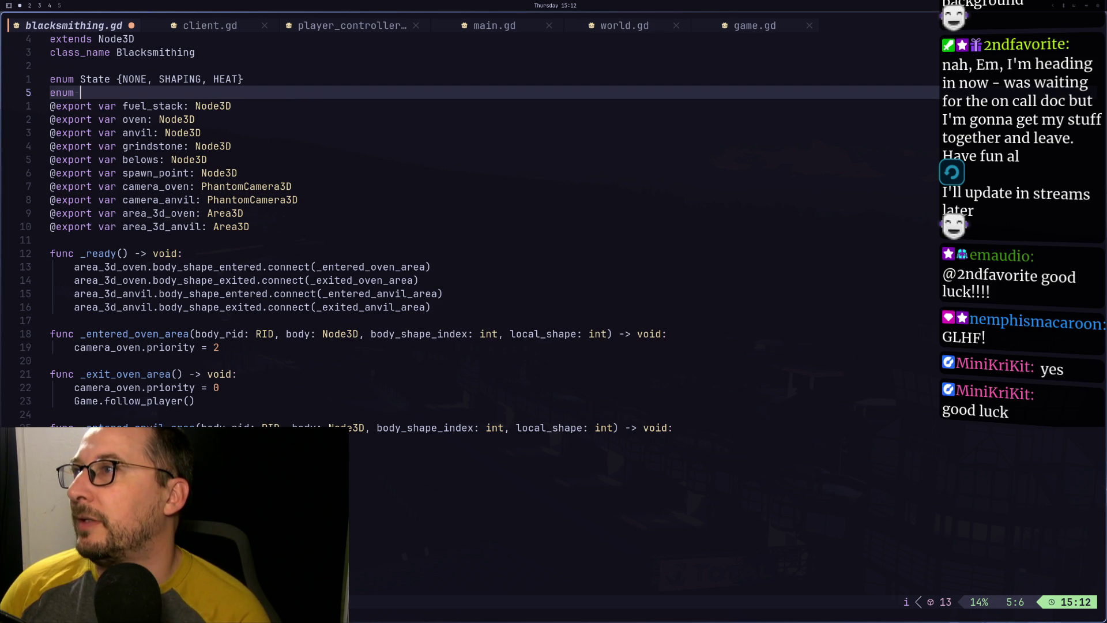
type("Sh")
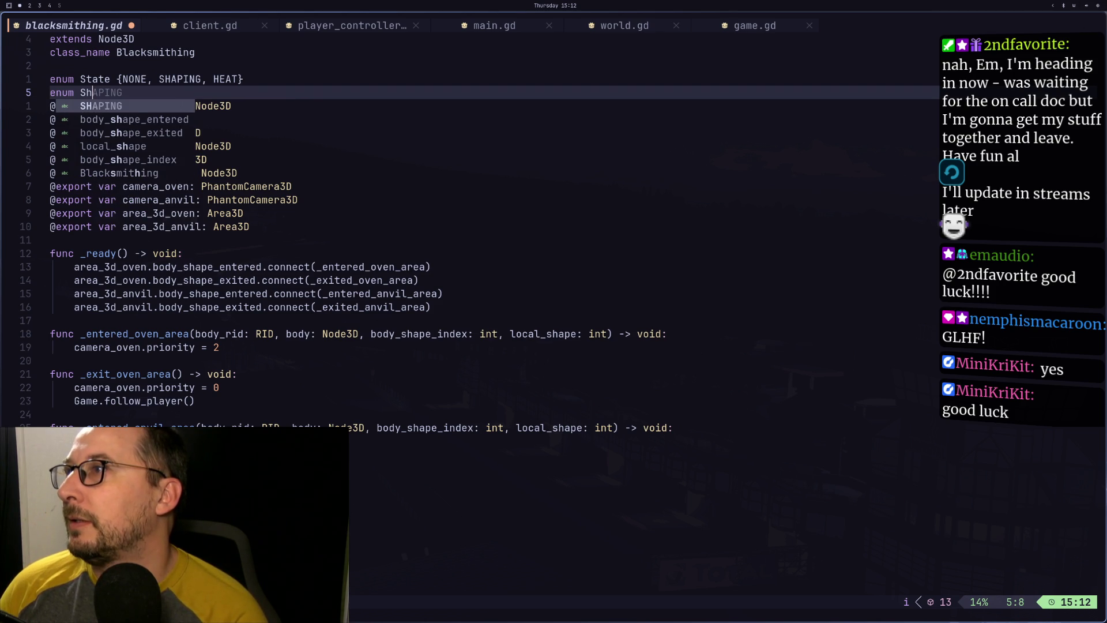
type("aping {")
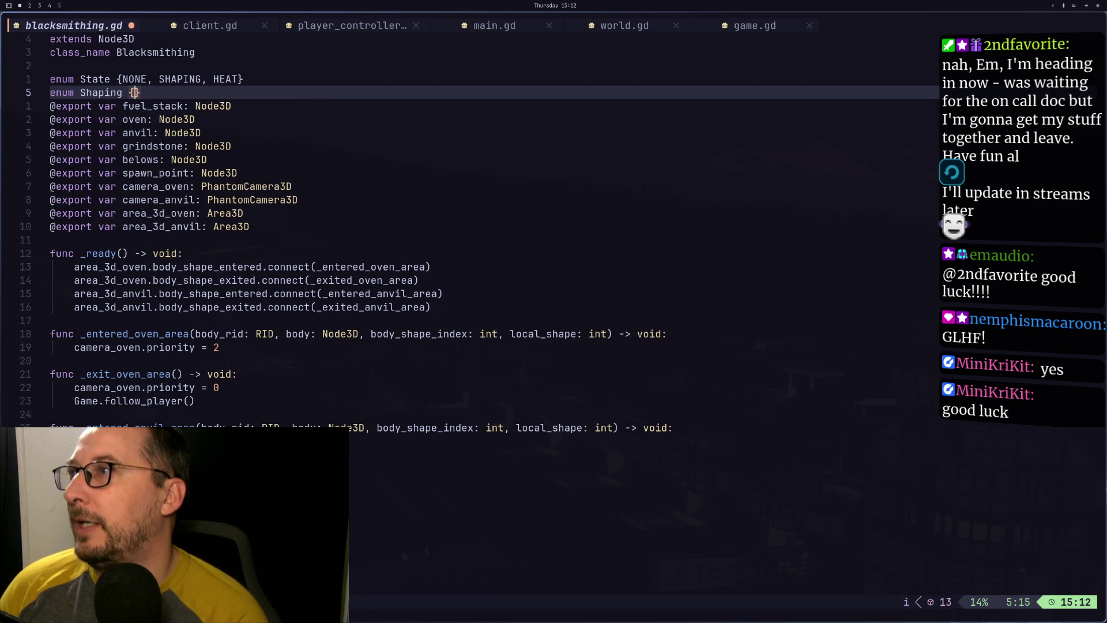
type("ANVIL,")
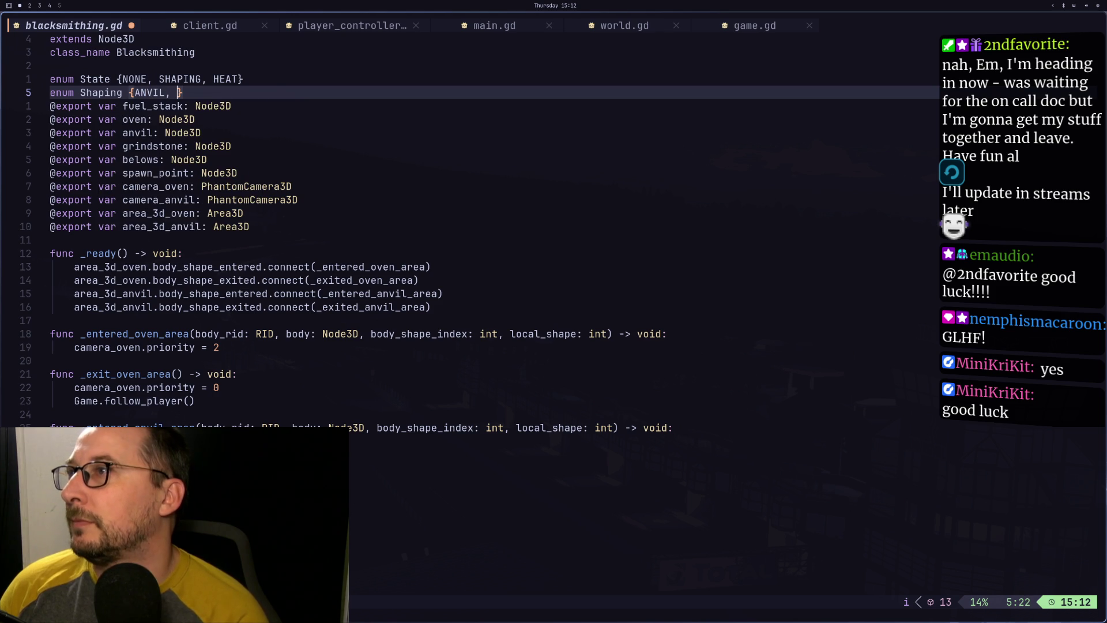
key("super+3")
View the blacksmithing scene tree in Godot to check node names like anvil, grindstone and bellows
key("super+2")
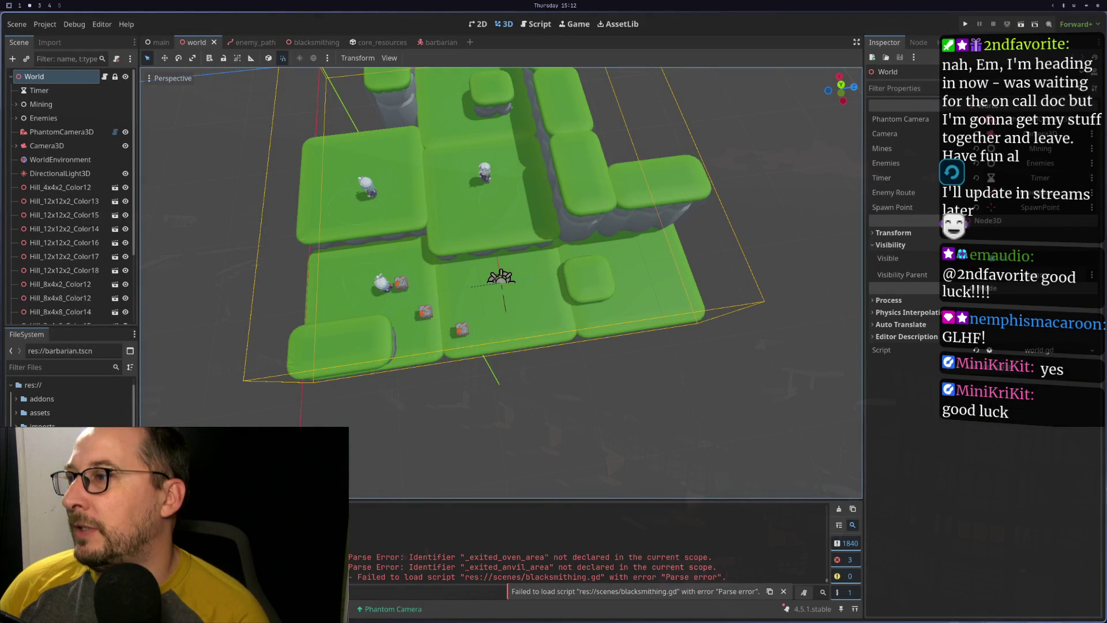
key("super+1")
key("super+2")
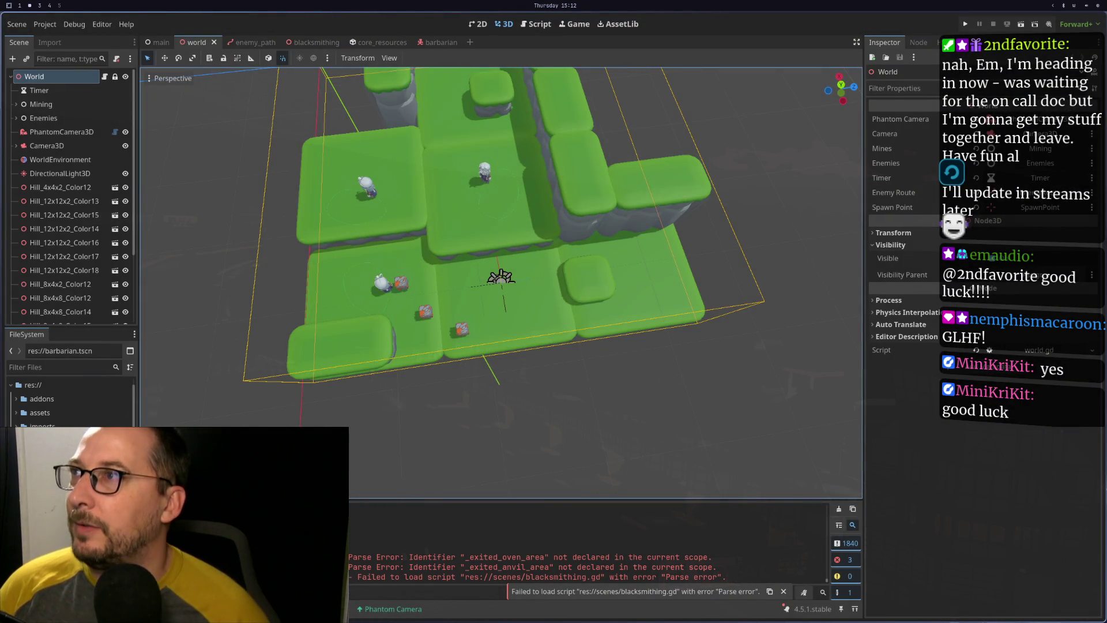
left_click(246, 42)
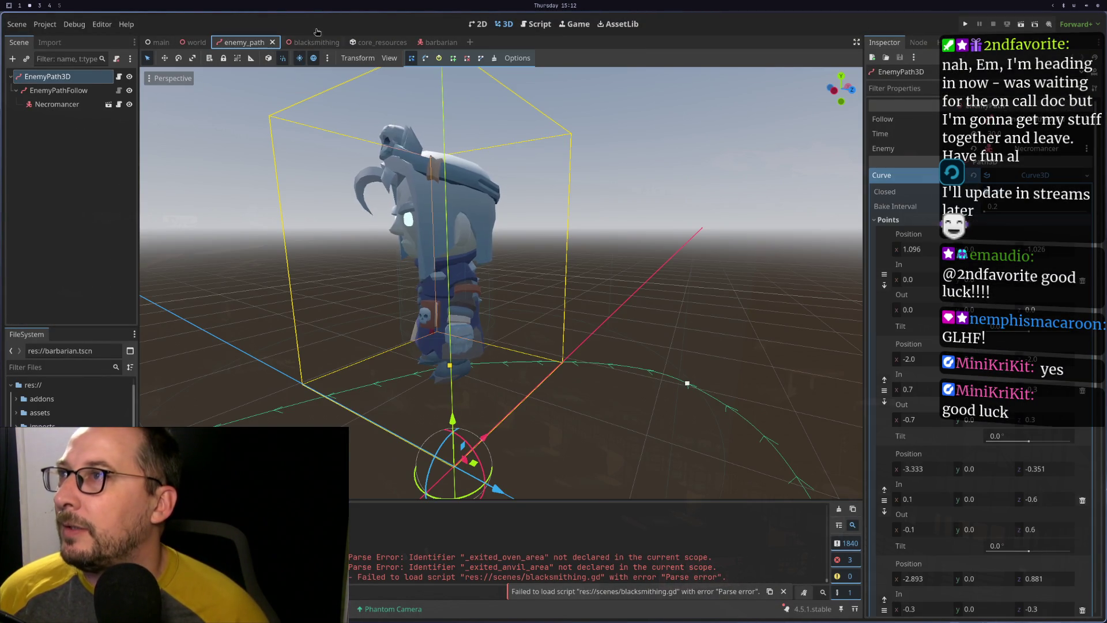
left_click(308, 41)
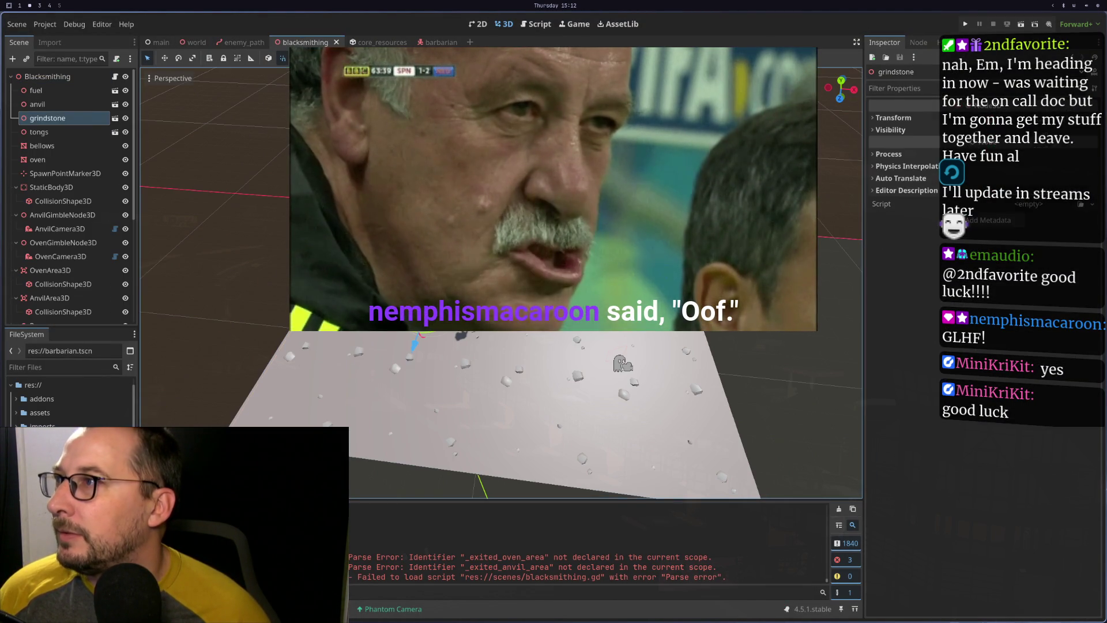
key("super+1")
Finish GRINDSTONE in the Shaping enum and save blacksmithing.gd
type("R")
type("INDStON")
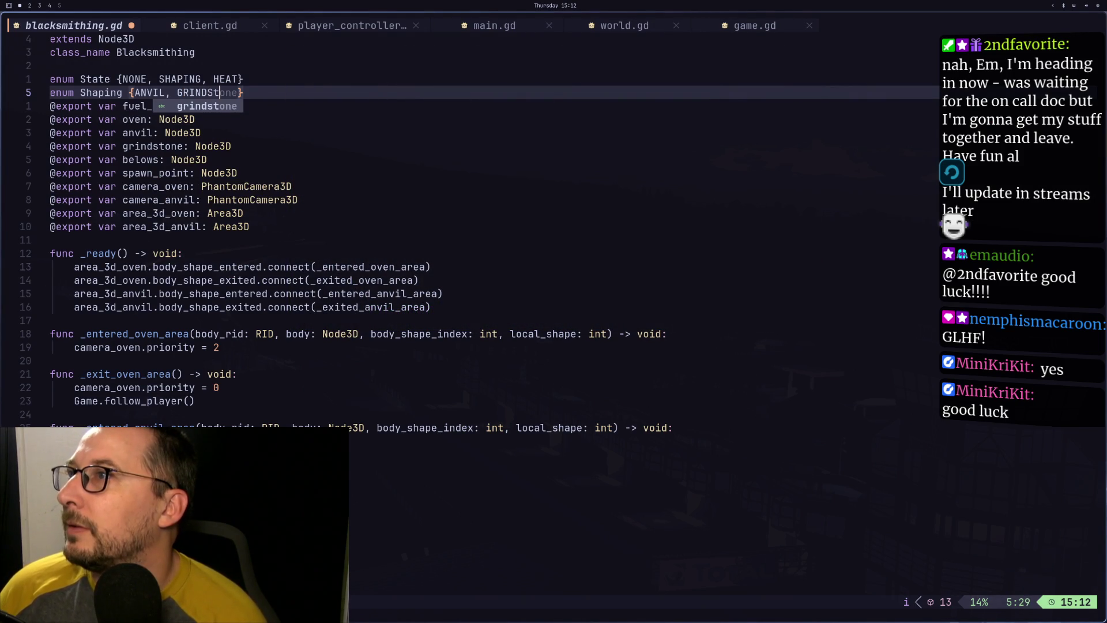
key("BackSpace")
key("BackSpace")
key("BackSpace")
type("TONE")
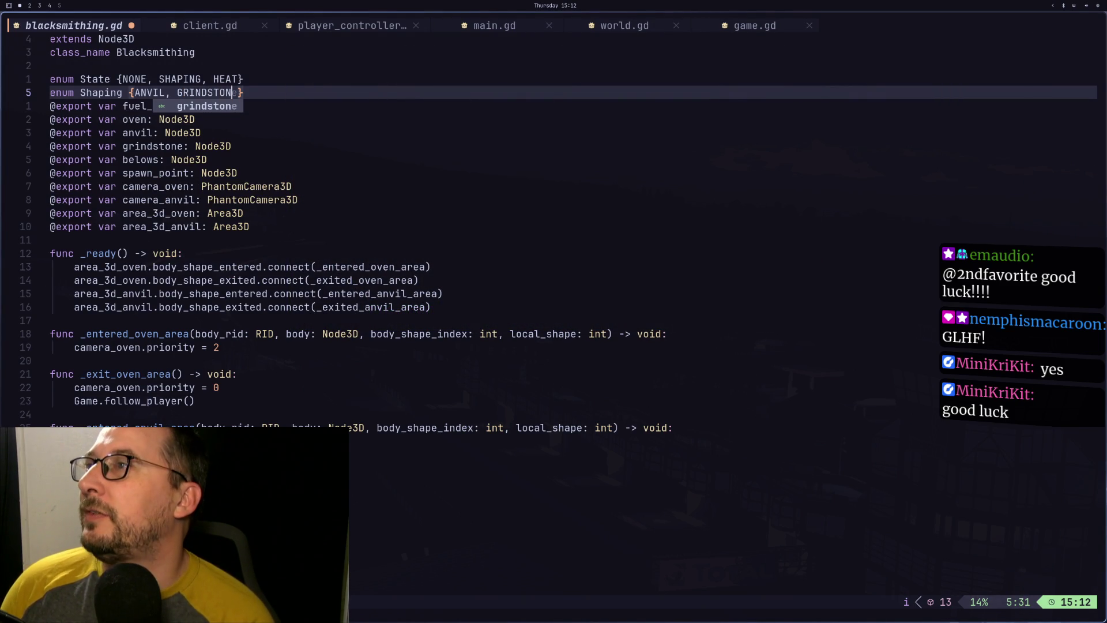
key("Escape")
type(":w")
key("Return")
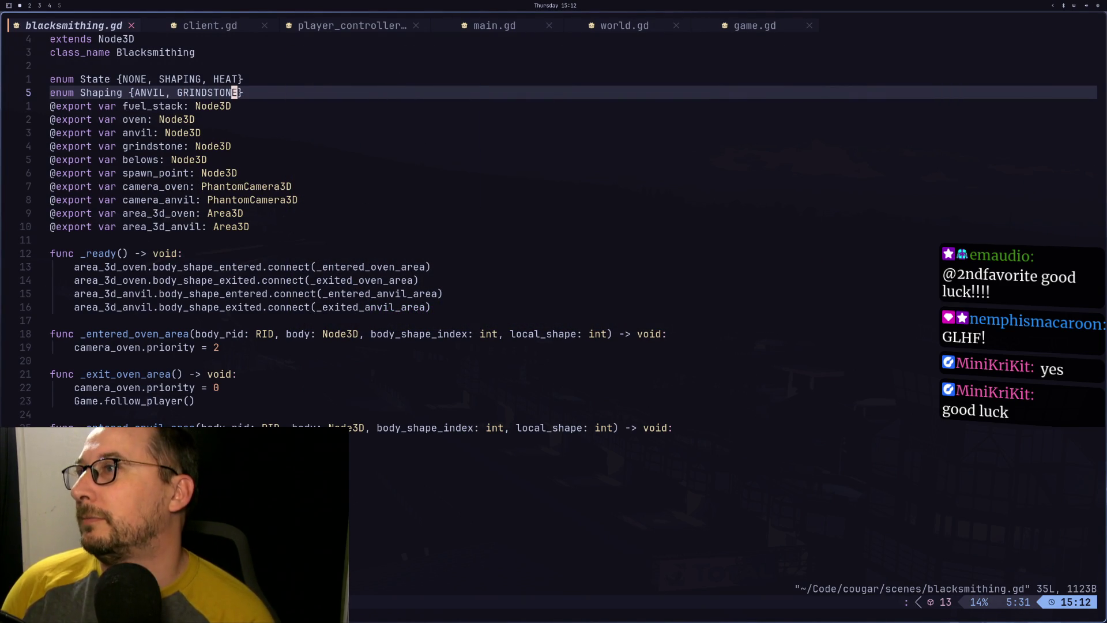
Copy the Shaping enum line and turn the copy into a new 'enum Heat {' declaration
key("g")
key("k")
key("g")
key("j")
key("y")
key("y")
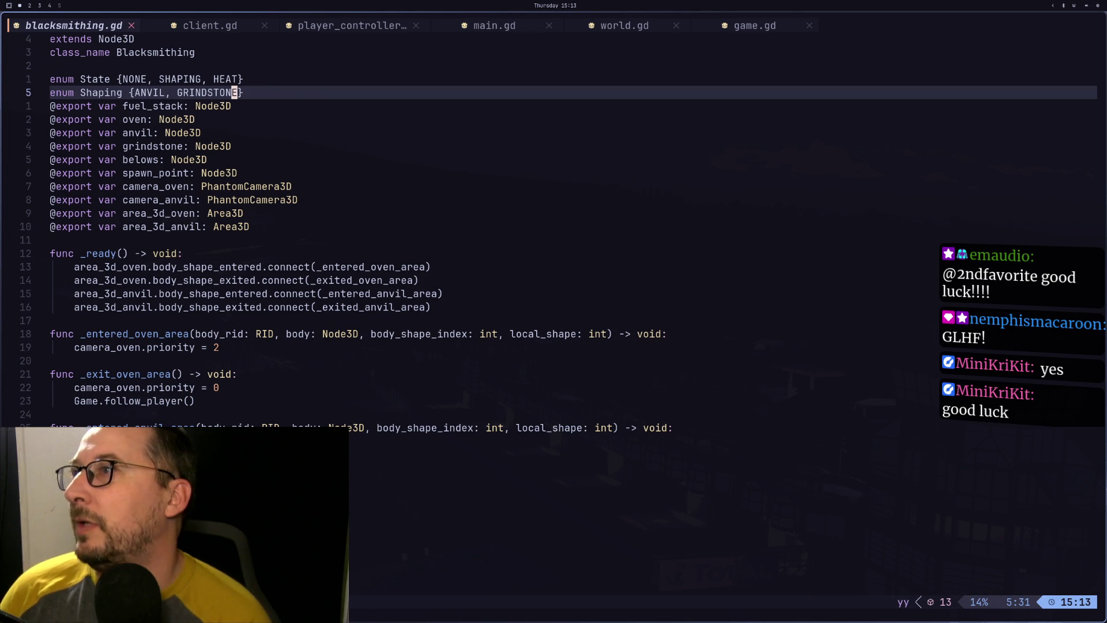
key("g")
key("k")
type("gjo")
type("eny")
key("BackSpace")
key("BackSpace")
key("BackSpace")
type("um HEA")
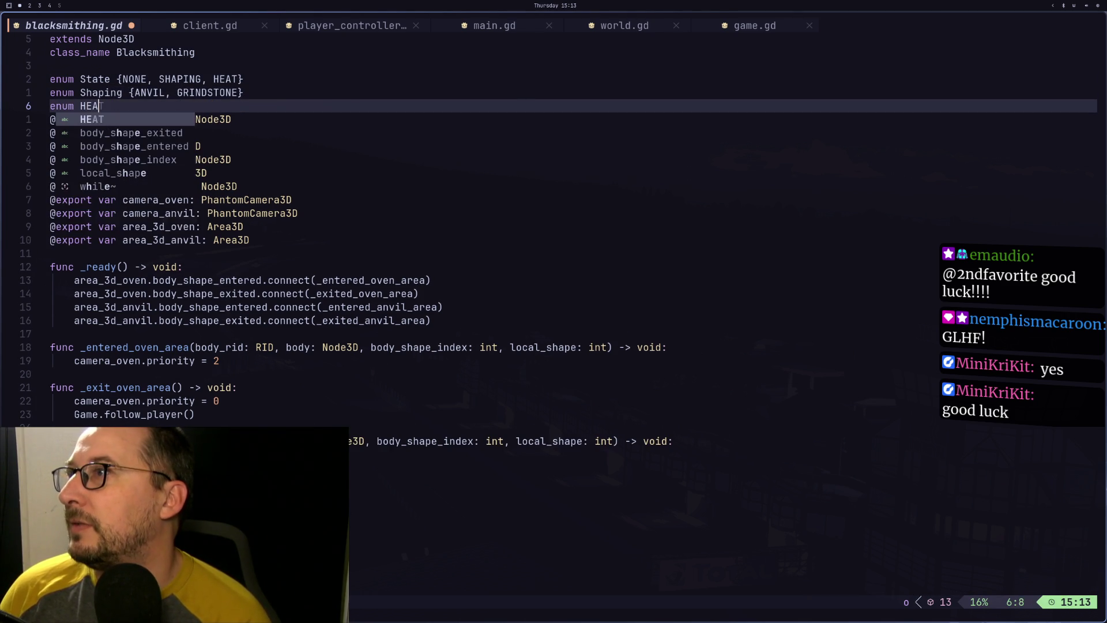
key("BackSpace")
type("eat {")
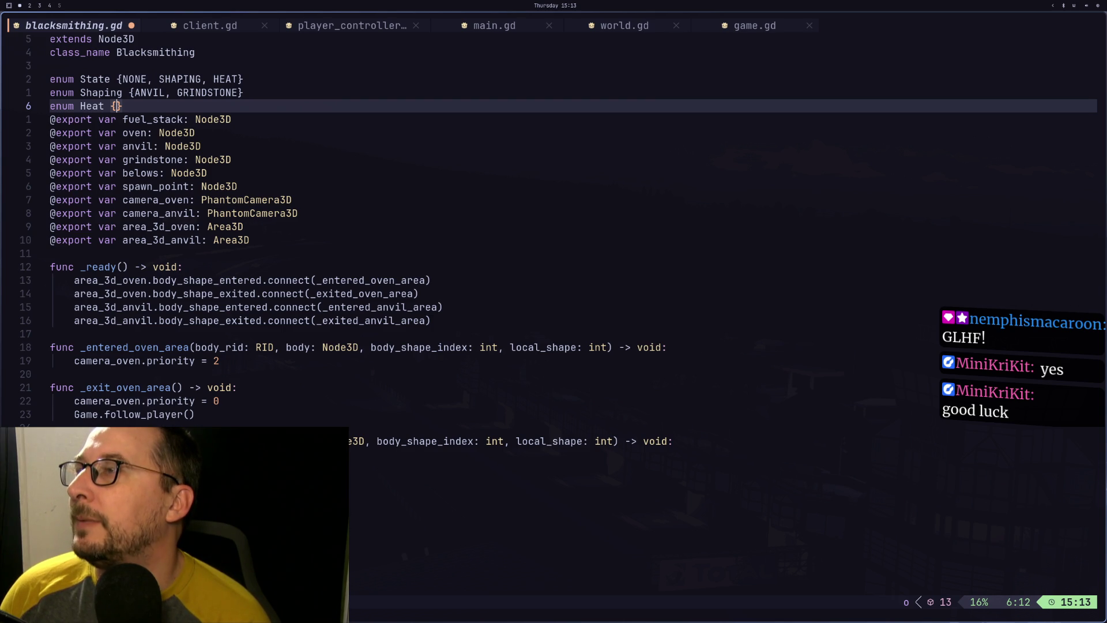
Fill enum Heat with BELOWS, OVEN, FUEL, WATER and save with :w
key("super+3")
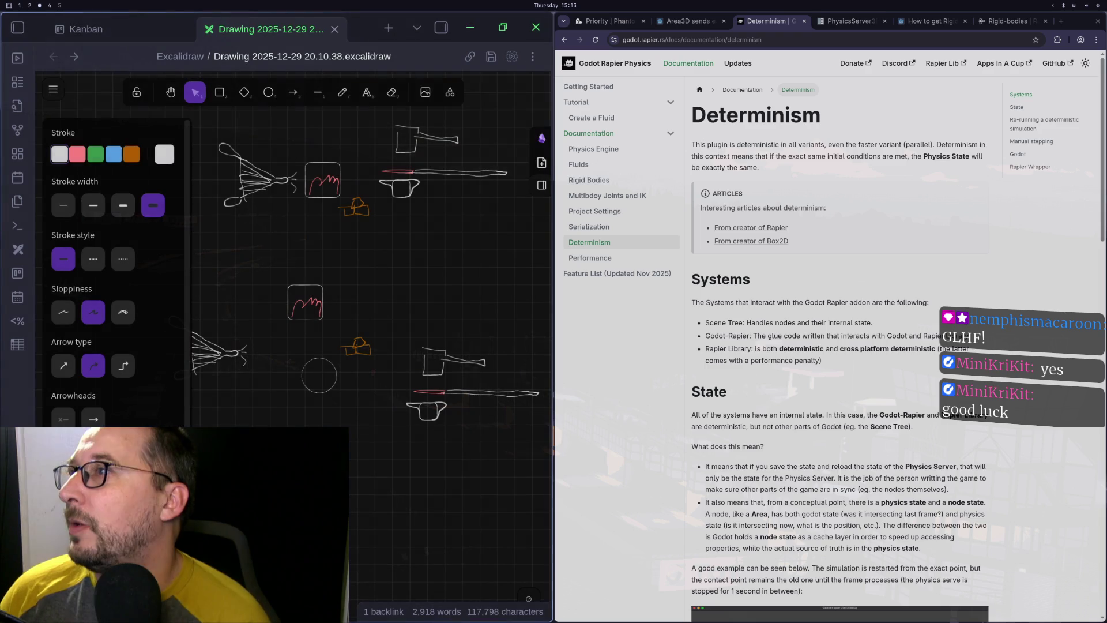
key("super+2")
type("BE")
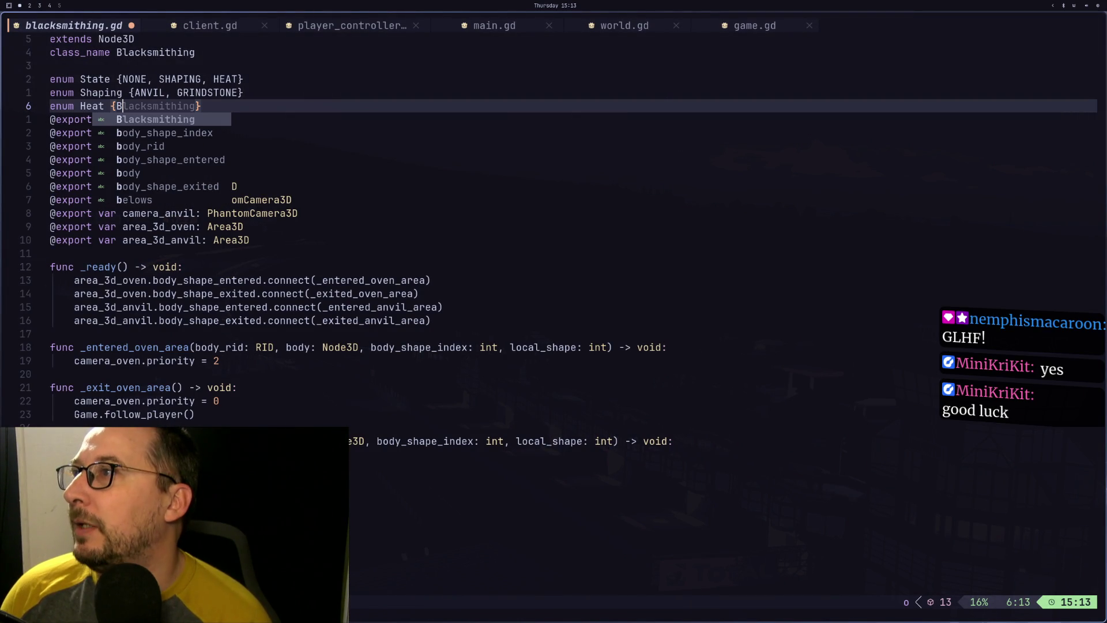
type("LOWS")
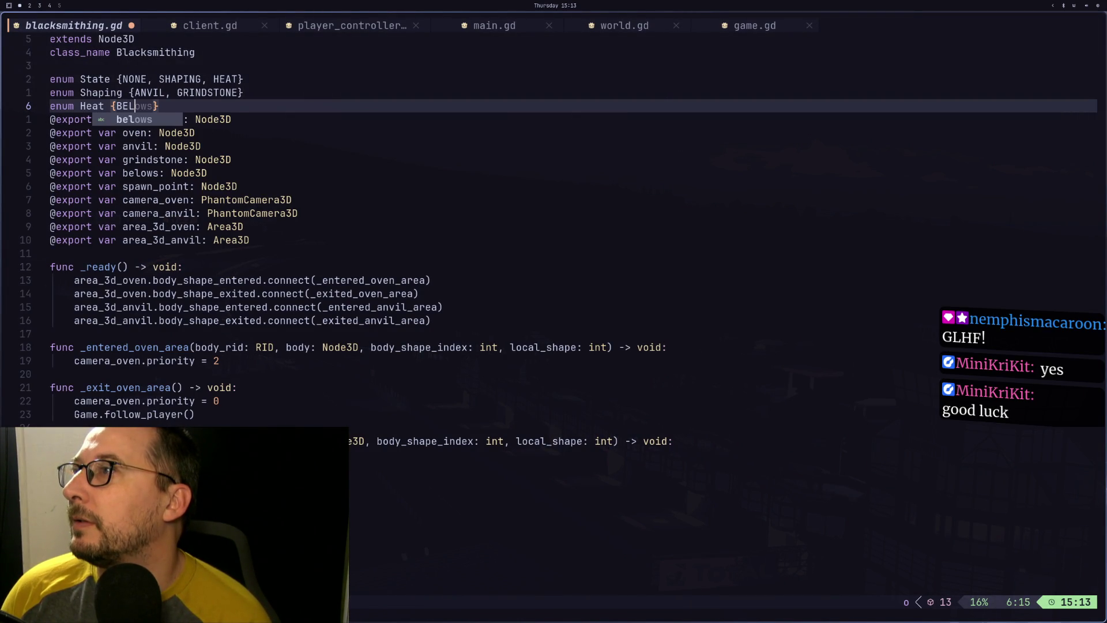
type(", OVEN, ")
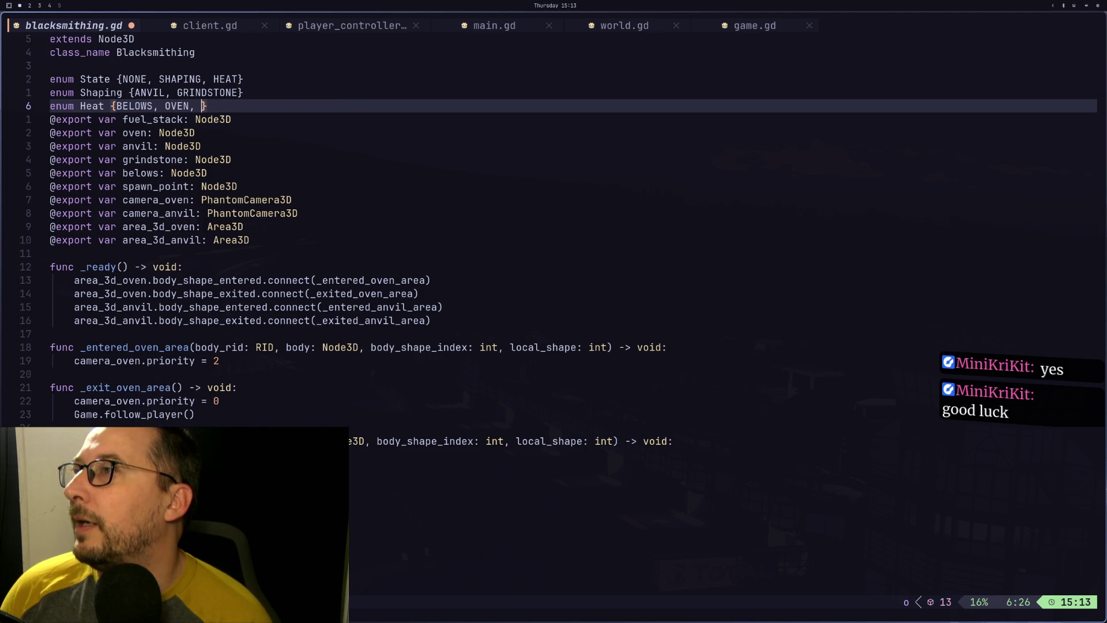
type("FUEL")
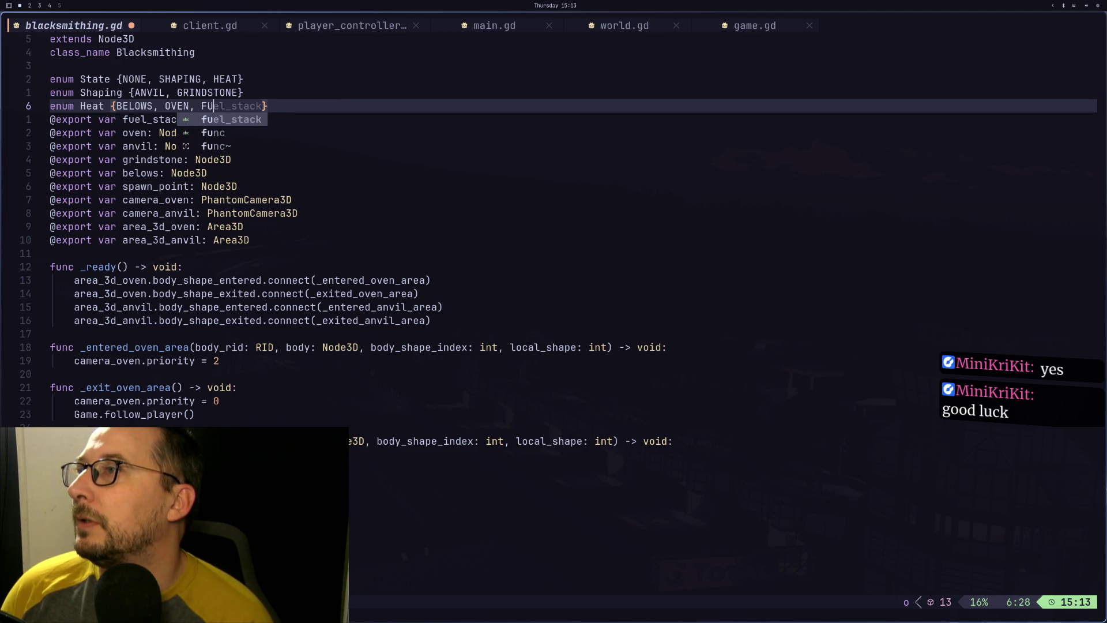
type(", WATER")
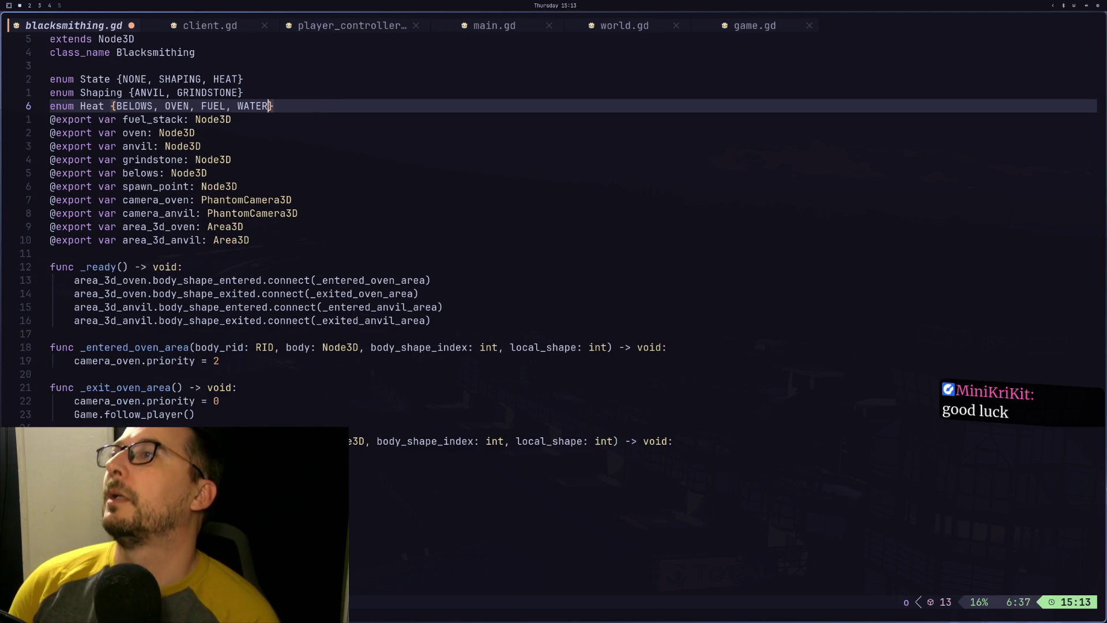
key("Escape")
key("shift+semicolon")
type("w")
key("Return")
Review the State, Shaping and Heat enums, then insert an empty line below enum Heat
key("k")
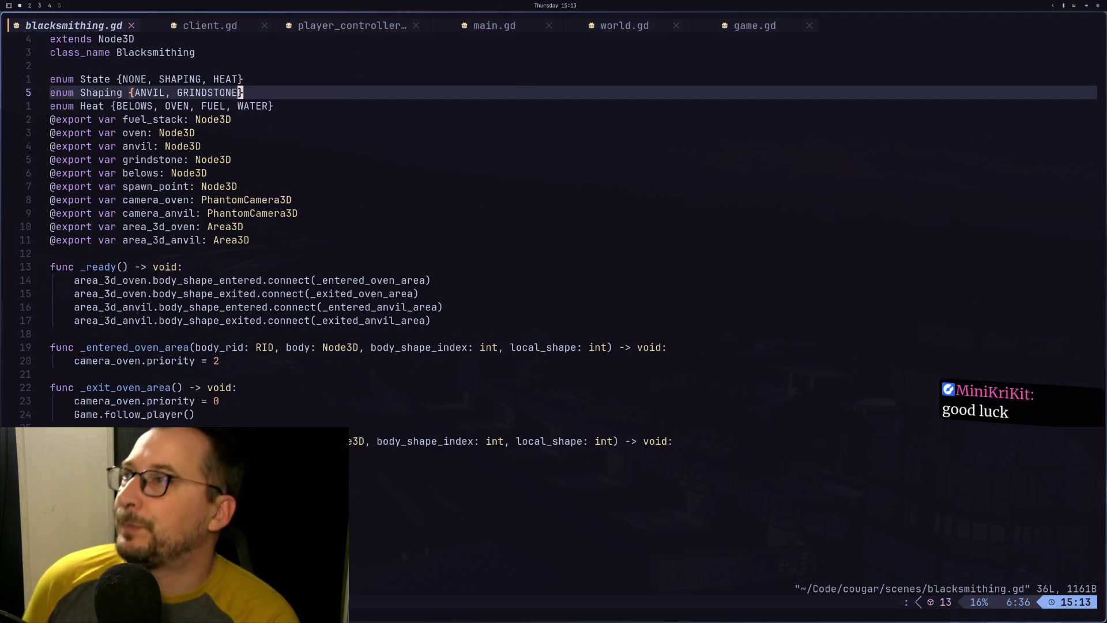
key("j")
key("k")
key("k")
key("h")
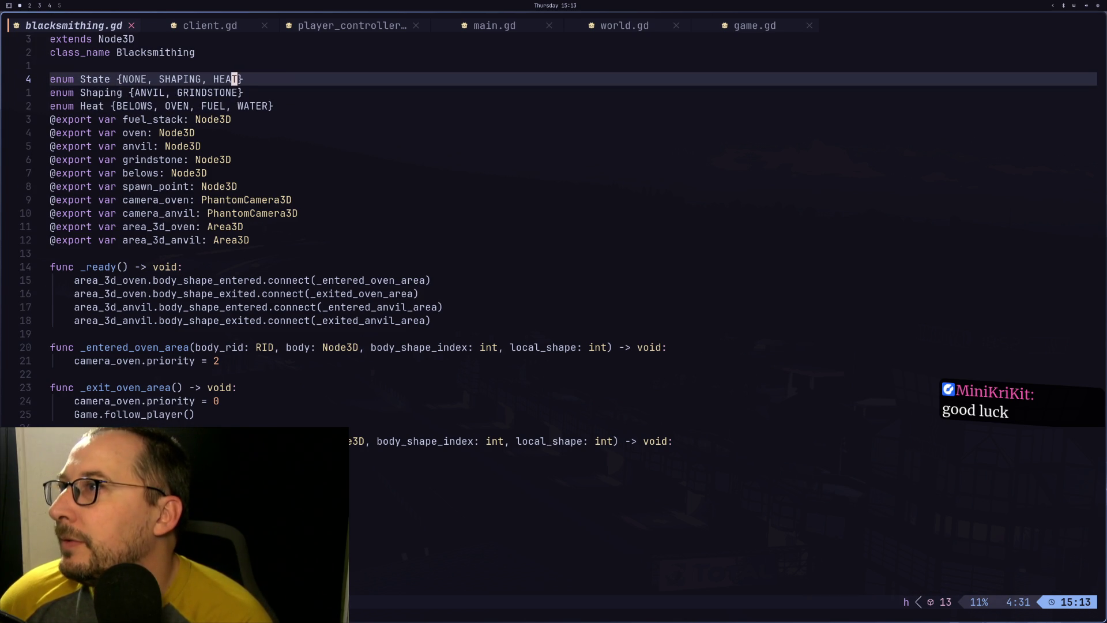
key("h")
key("h")
key("h")
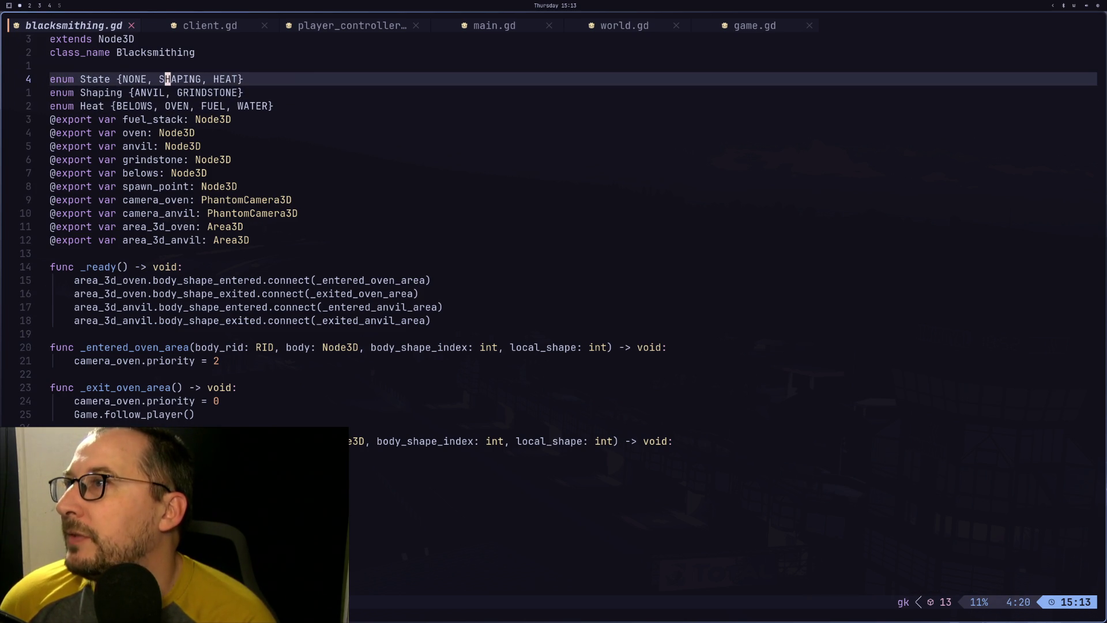
key("j")
key("h")
key("h")
key("h")
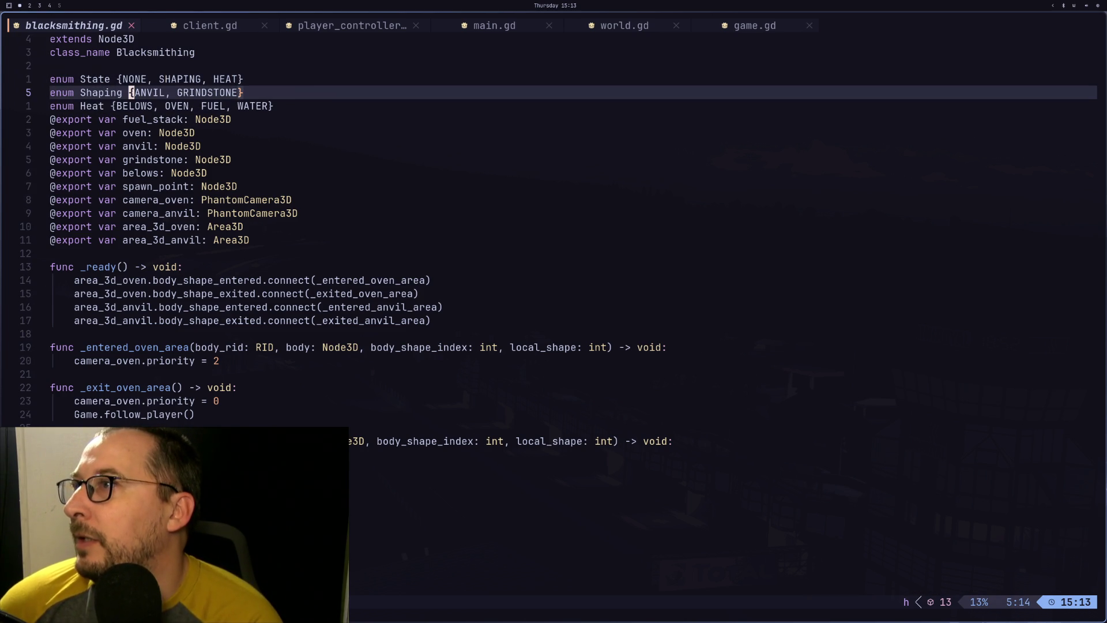
key("l")
key("l")
key("l")
key("l")
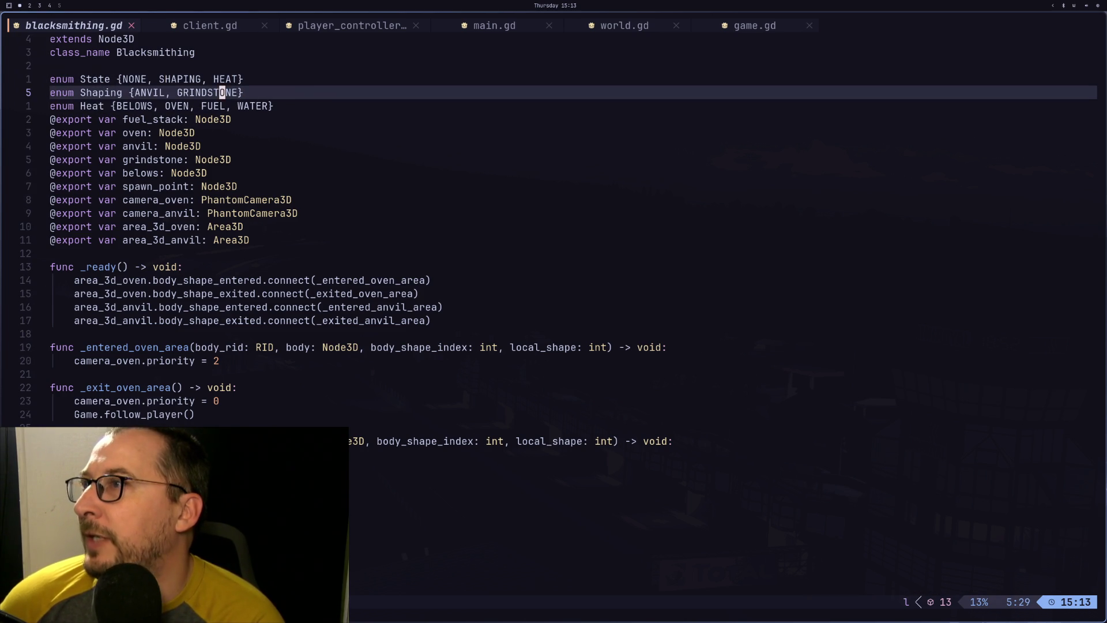
key("j")
key("h")
key("h")
key("h")
key("h")
key("h")
key("h")
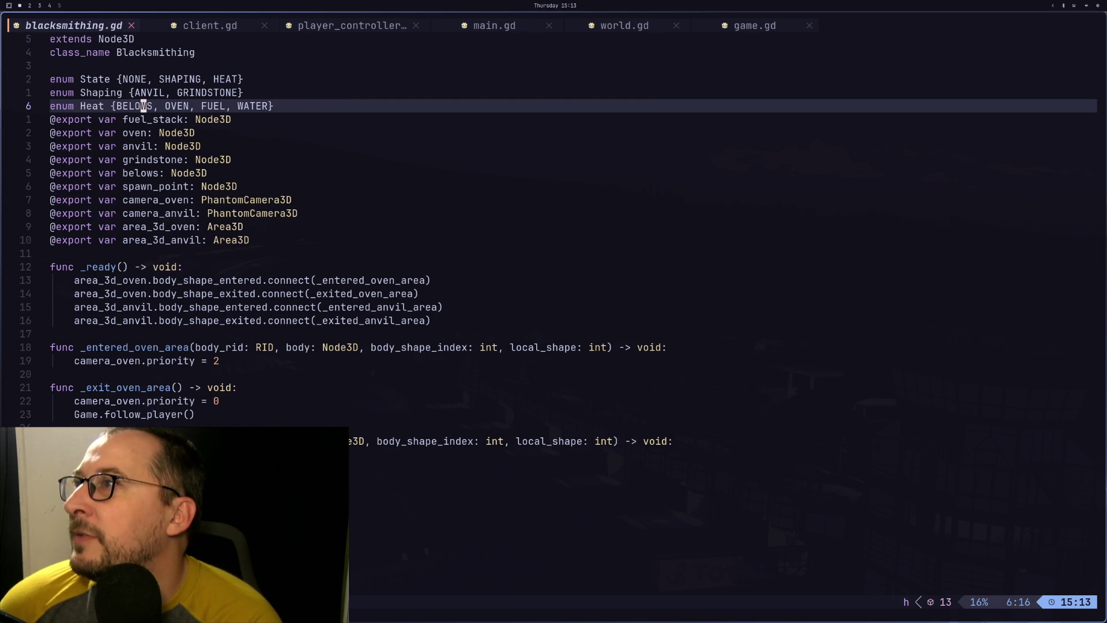
key("l")
key("l")
key("l")
key("l")
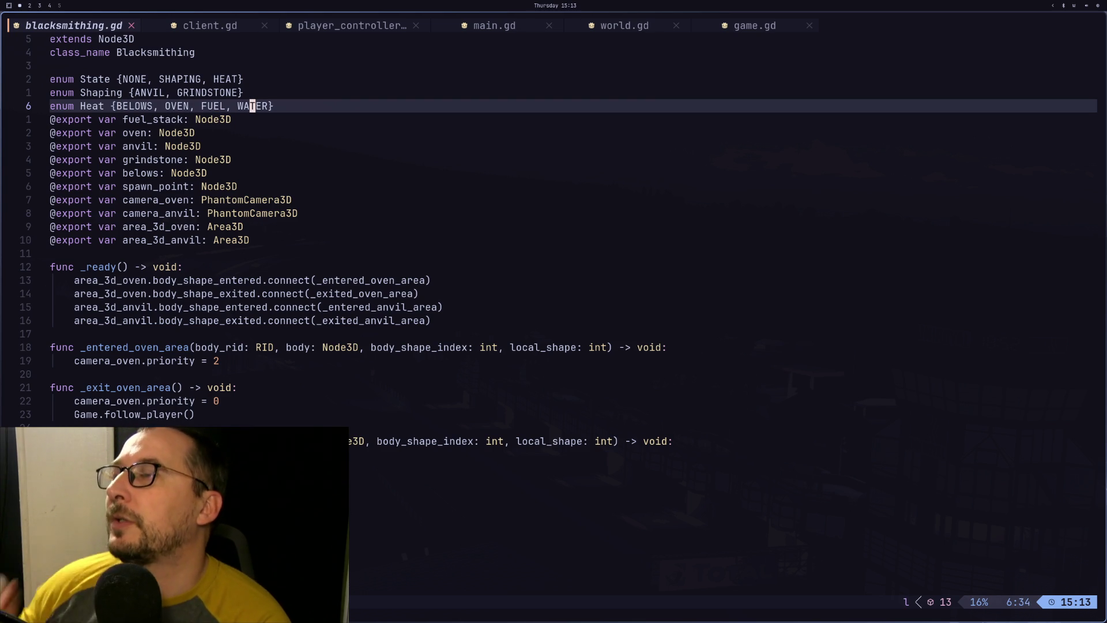
key("l")
key("l")
key("l")
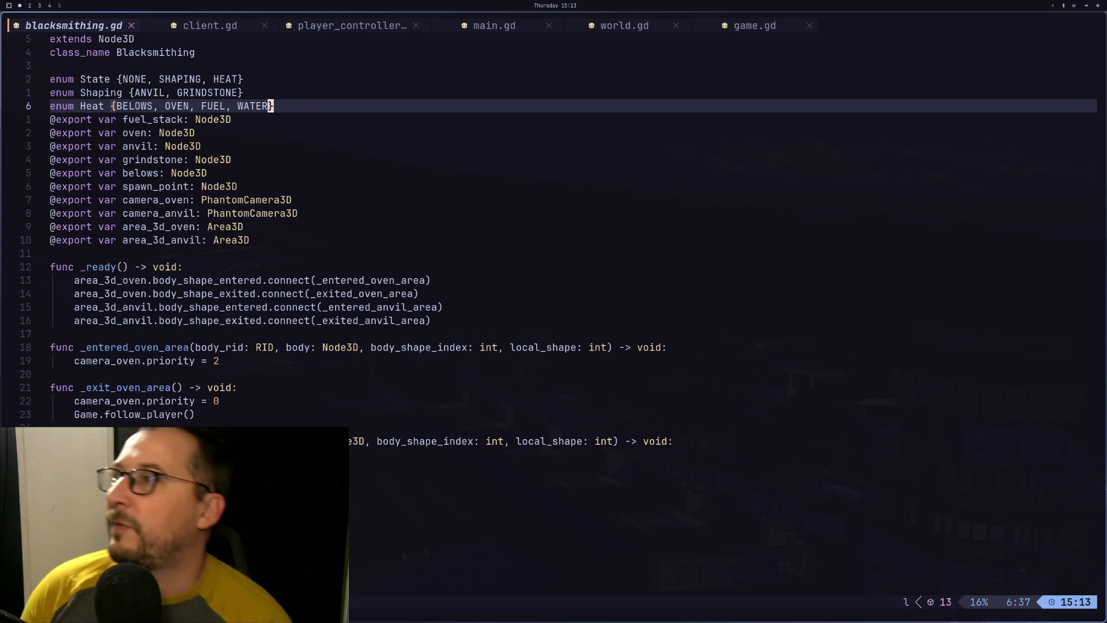
key("o")
key("Escape")
Declare a state variable of type State below the area_3d_anvil export
key("j")
key("j")
key("j")
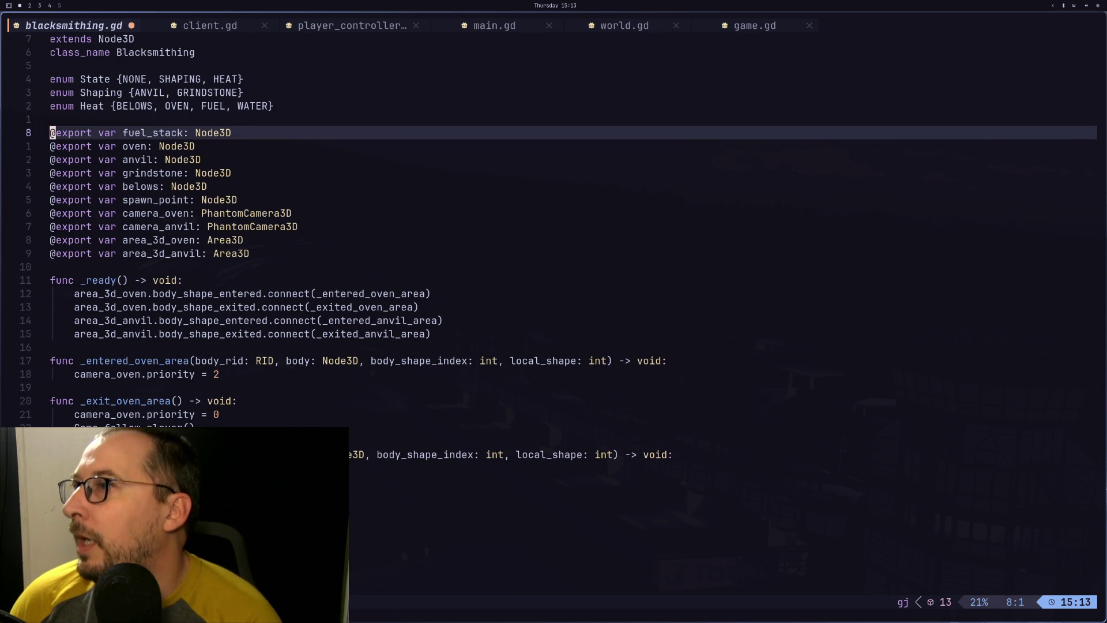
key("o")
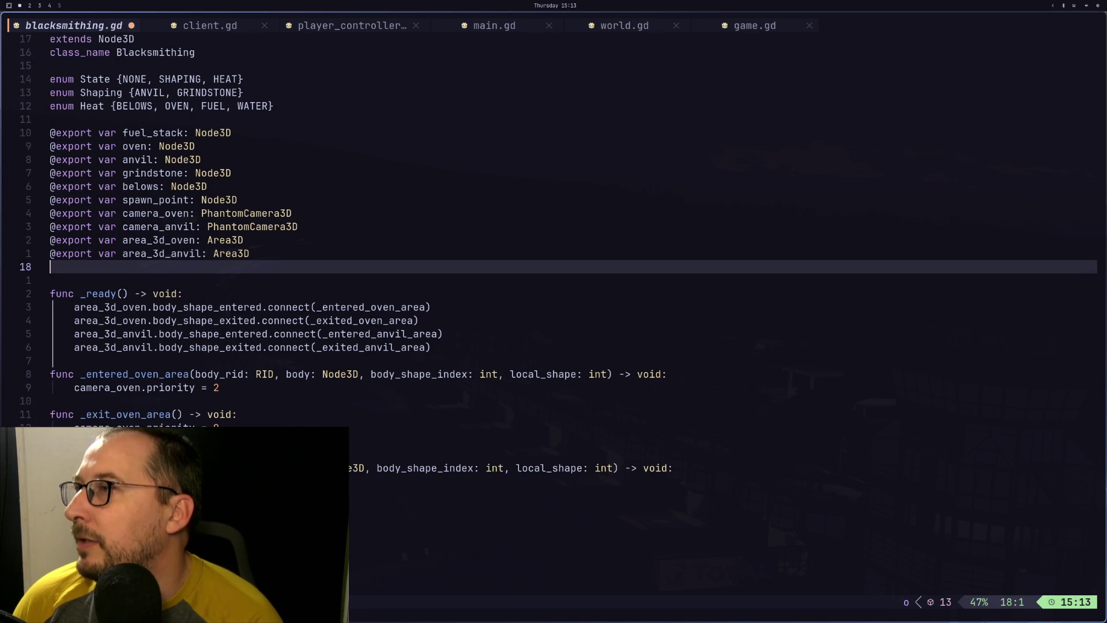
type("stat")
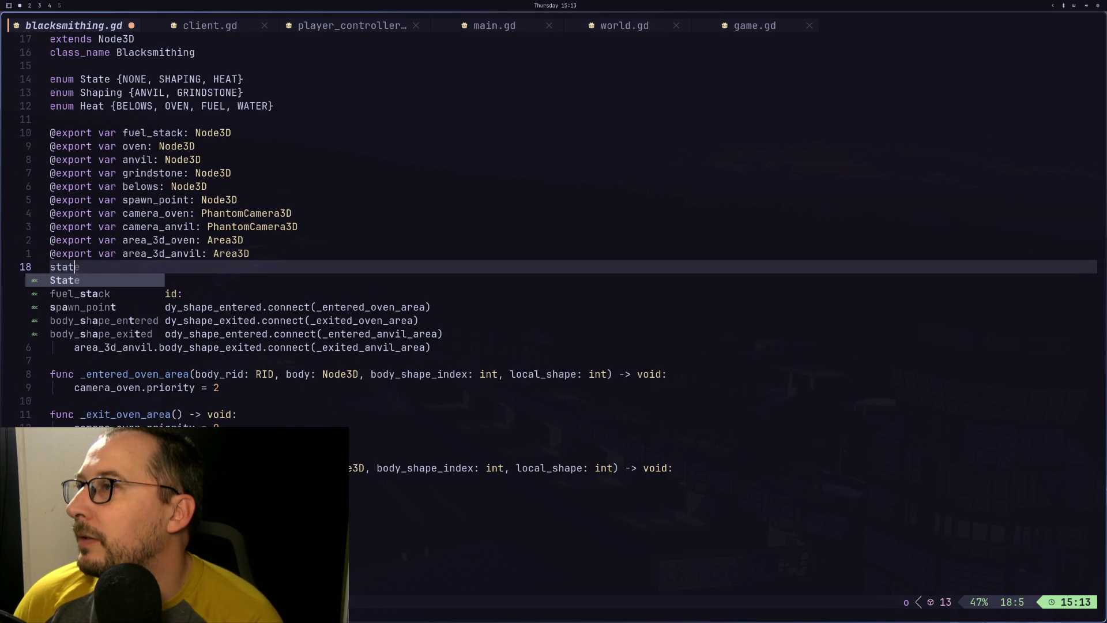
key("BackSpace")
key("BackSpace")
key("BackSpace")
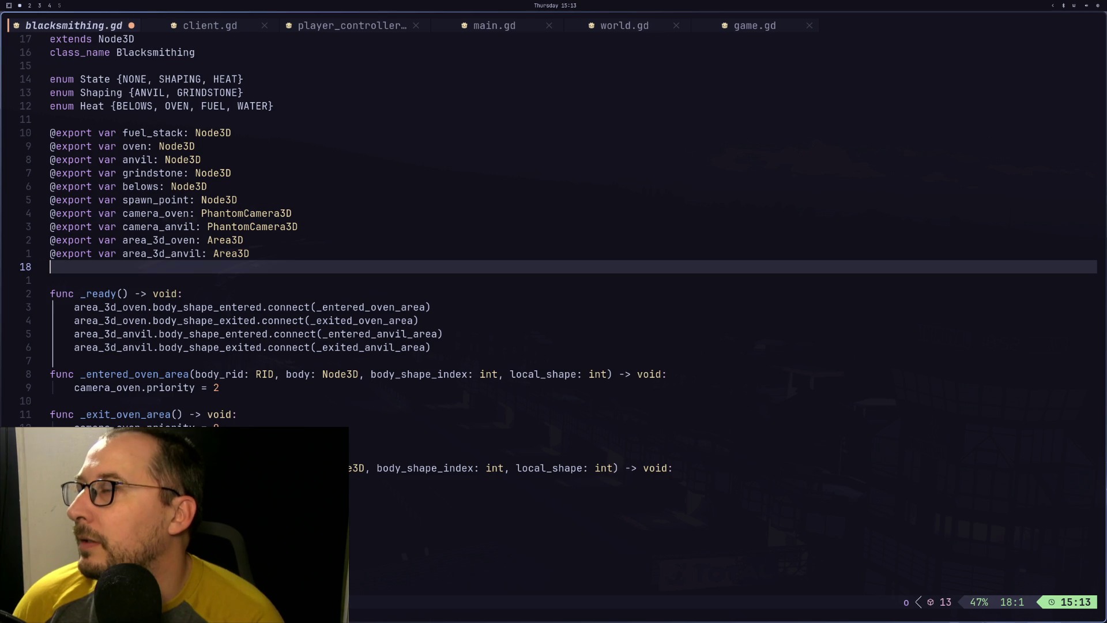
type("var _state:")
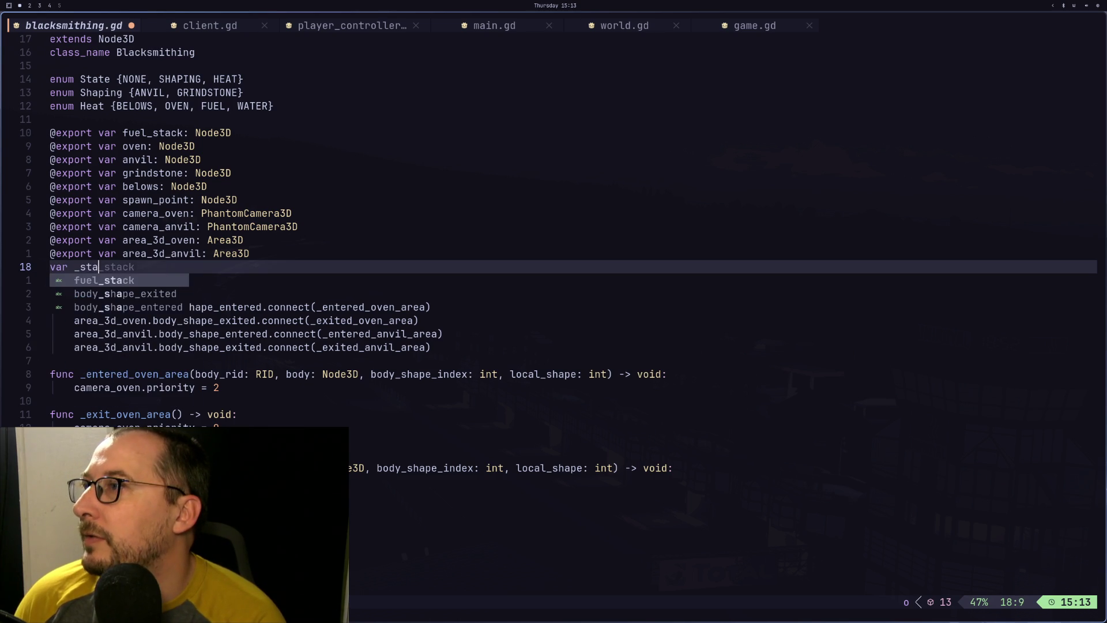
type(" St")
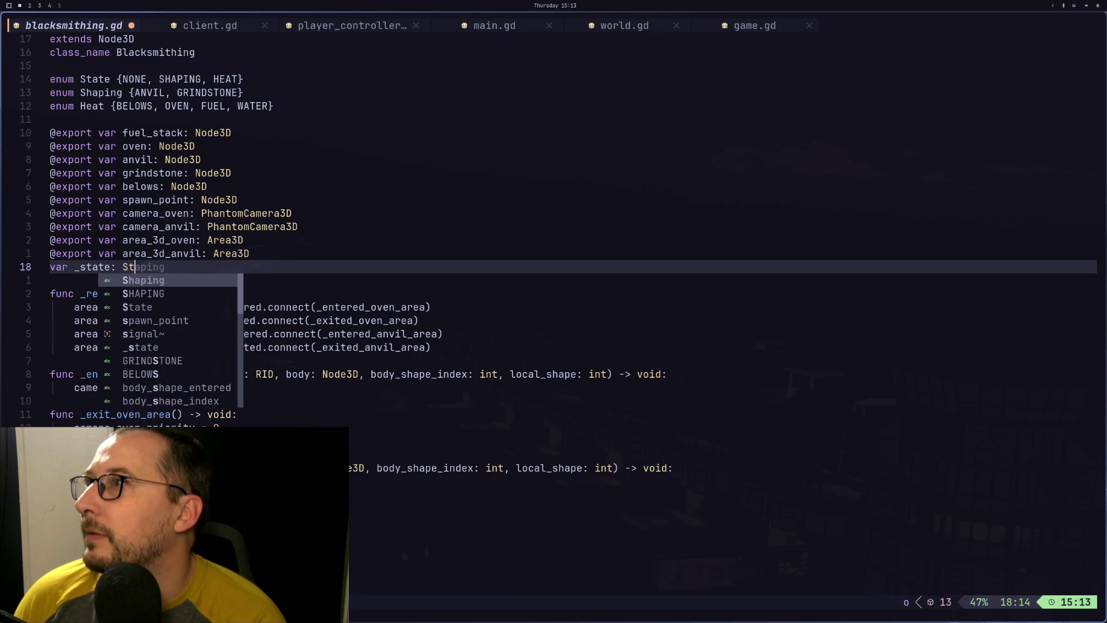
type("are")
key("Return")
type("va")
key("Escape")
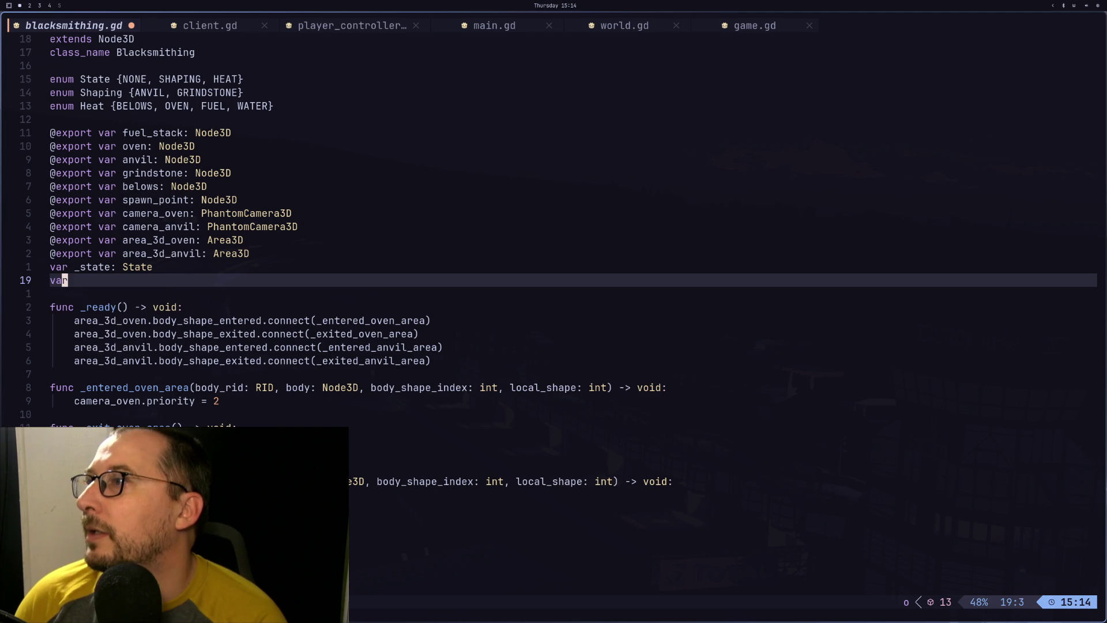
Add NONE as the first value of the Shaping and Heat enums and save
key("k")
key("k")
key("k")
key("j")
key("j")
key("f")
key("braceleft")
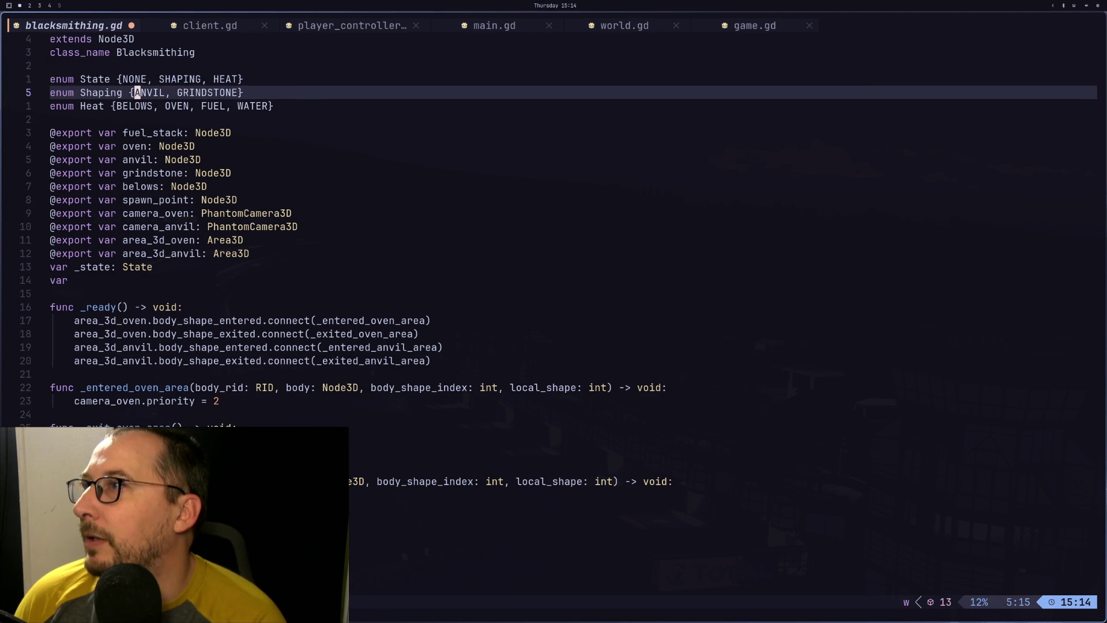
type("aping {NONE,")
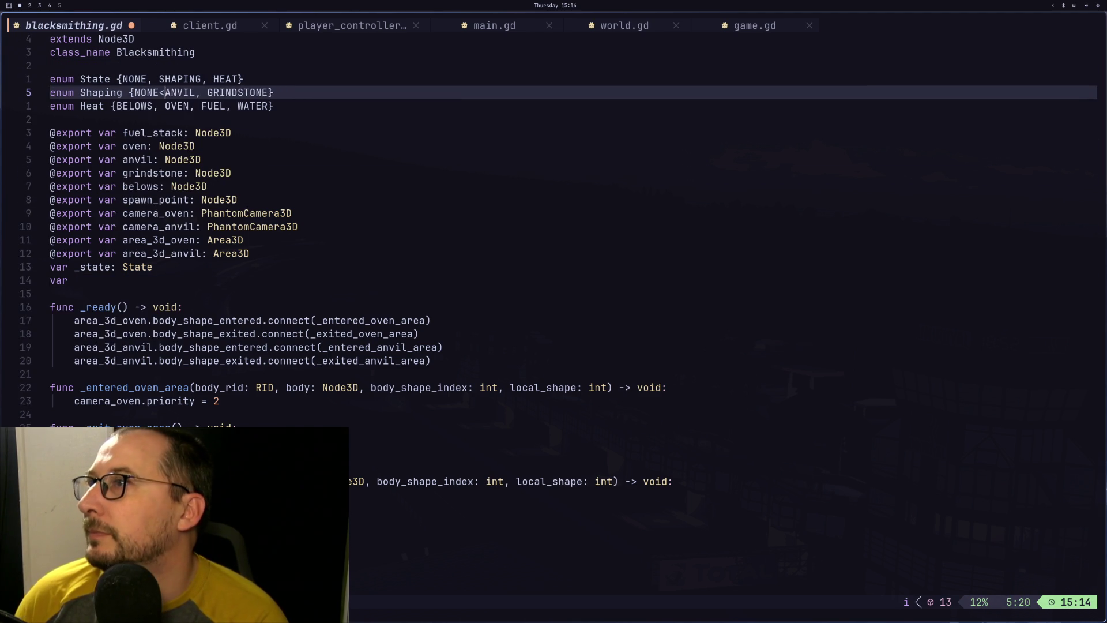
key("Escape")
key("j")
key("F")
key("braceleft")
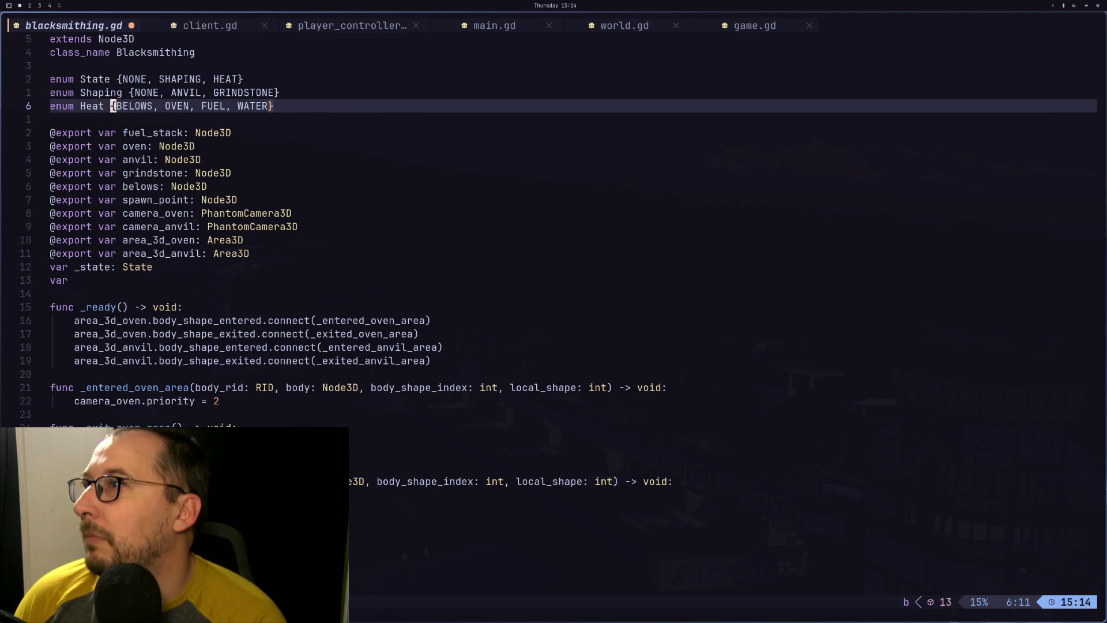
type("at {NONE,")
key("Escape")
type(":w")
key("Return")
Declare var _shaping: Shaping and var _heat: Heat below the state variable
key("j")
key("j")
key("j")
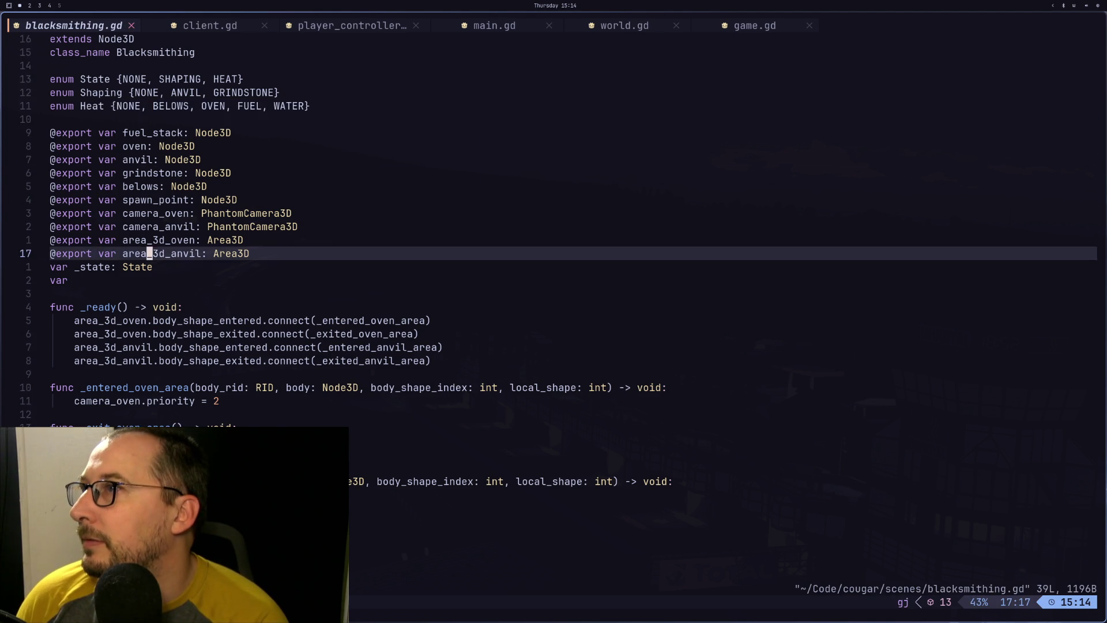
type("jk")
type("a ")
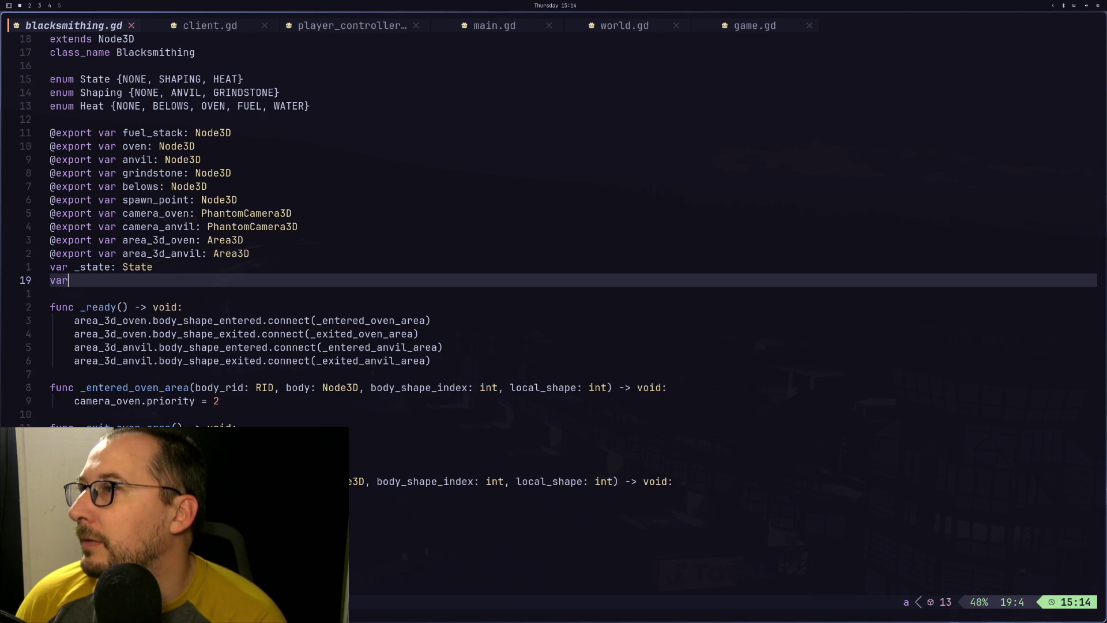
type("_")
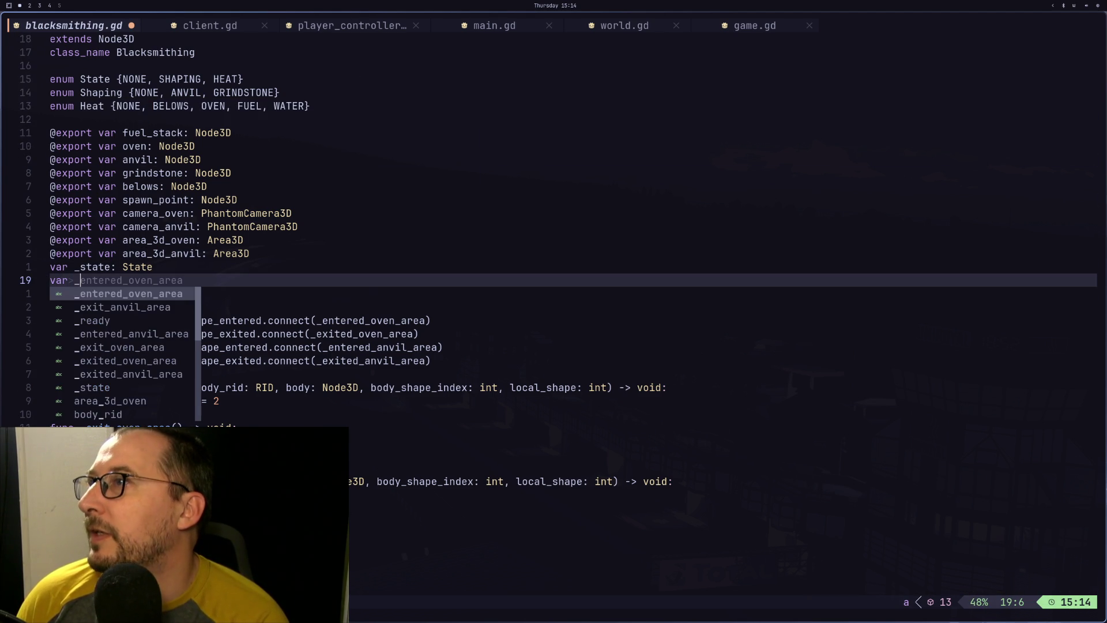
type("shap")
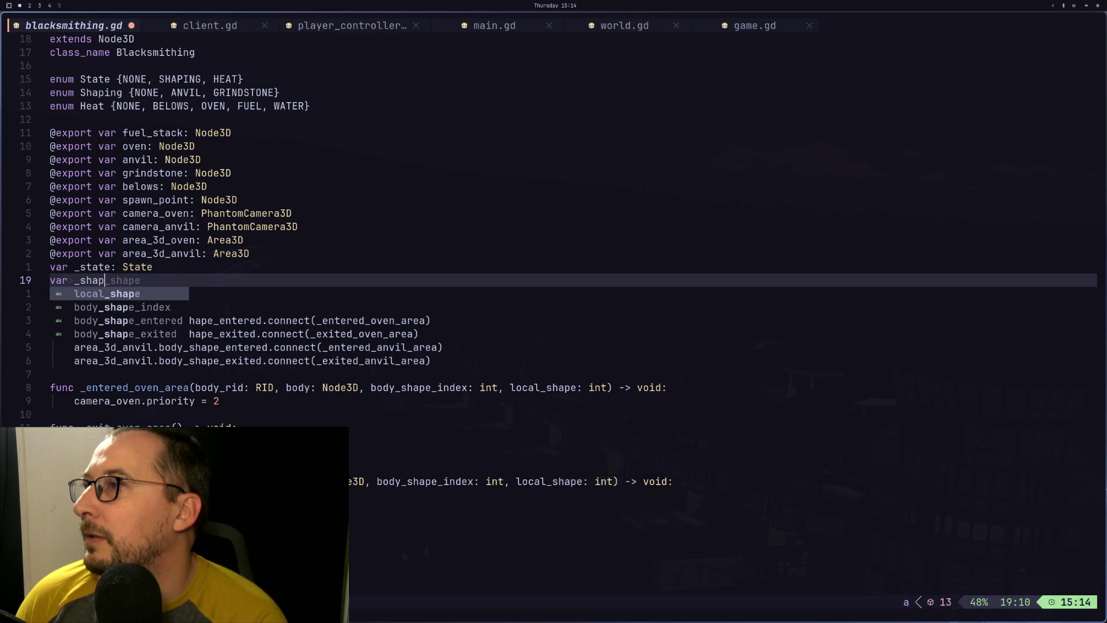
type("ing: Shaping")
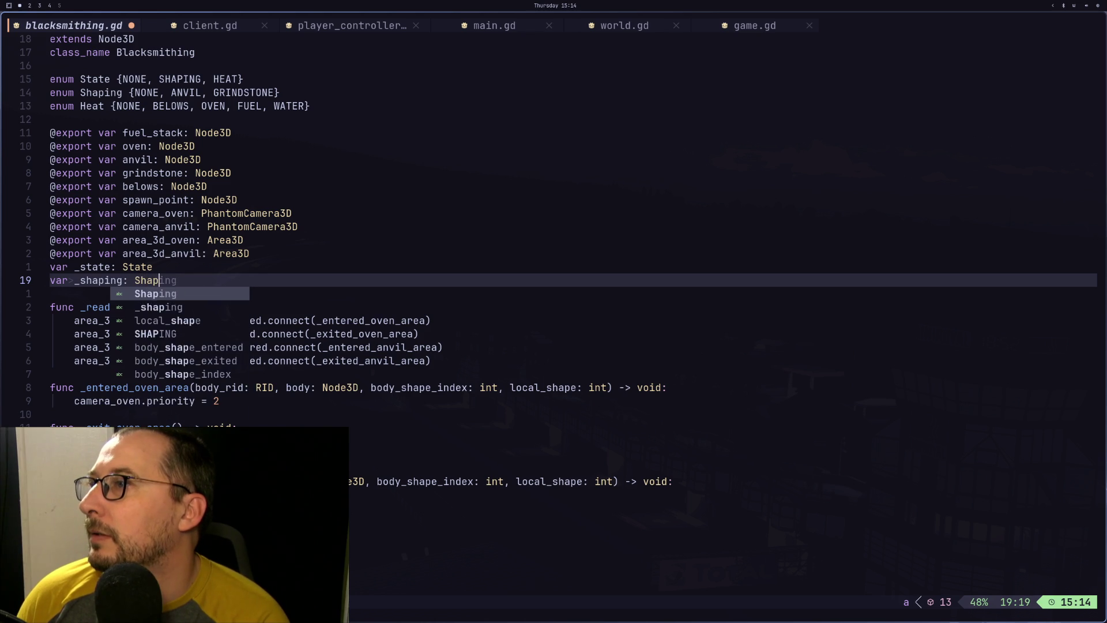
key("Return")
type("var ")
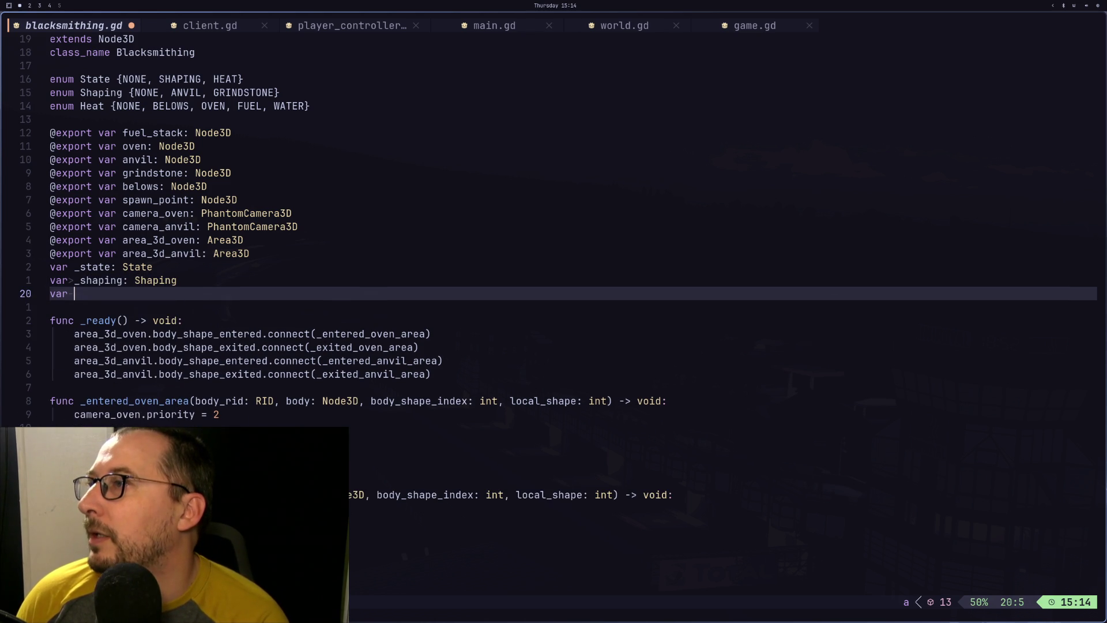
type("_heat: H")
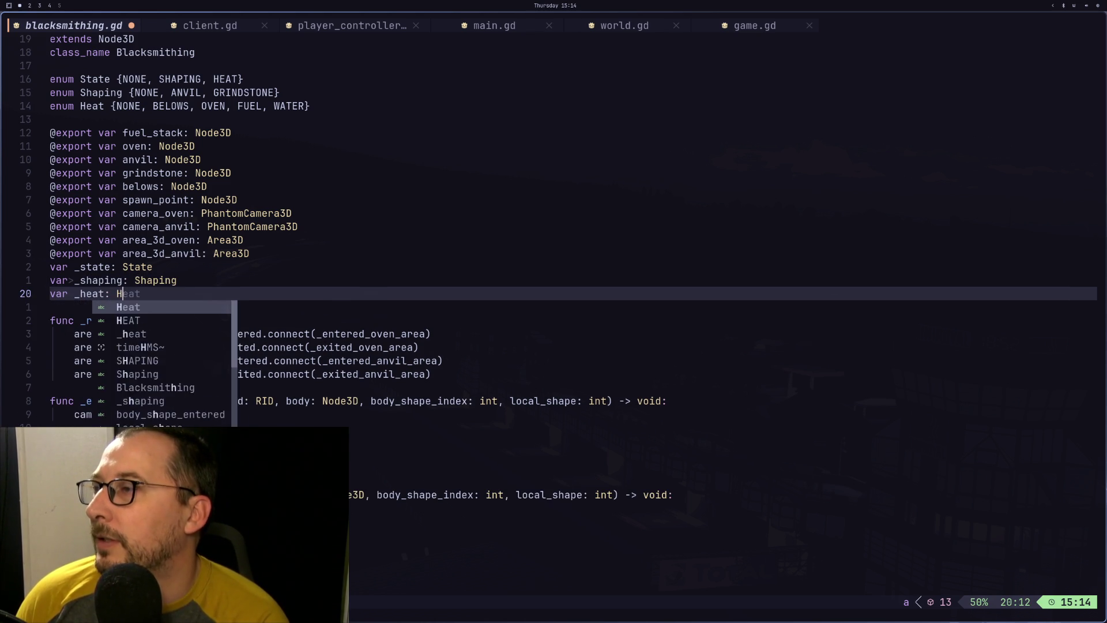
key("Return")
key("Escape")
Return to the _shaping line and save blacksmithing.gd
key("k")
key("h")
key("h")
key("h")
key("i")
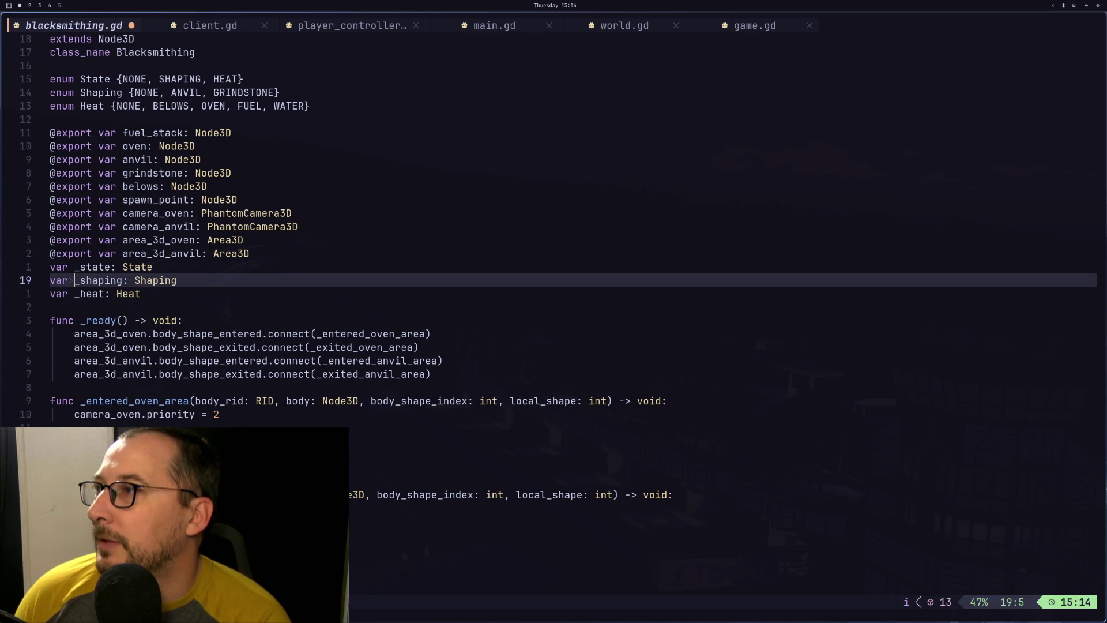
key("Escape")
type(":w")
key("Return")
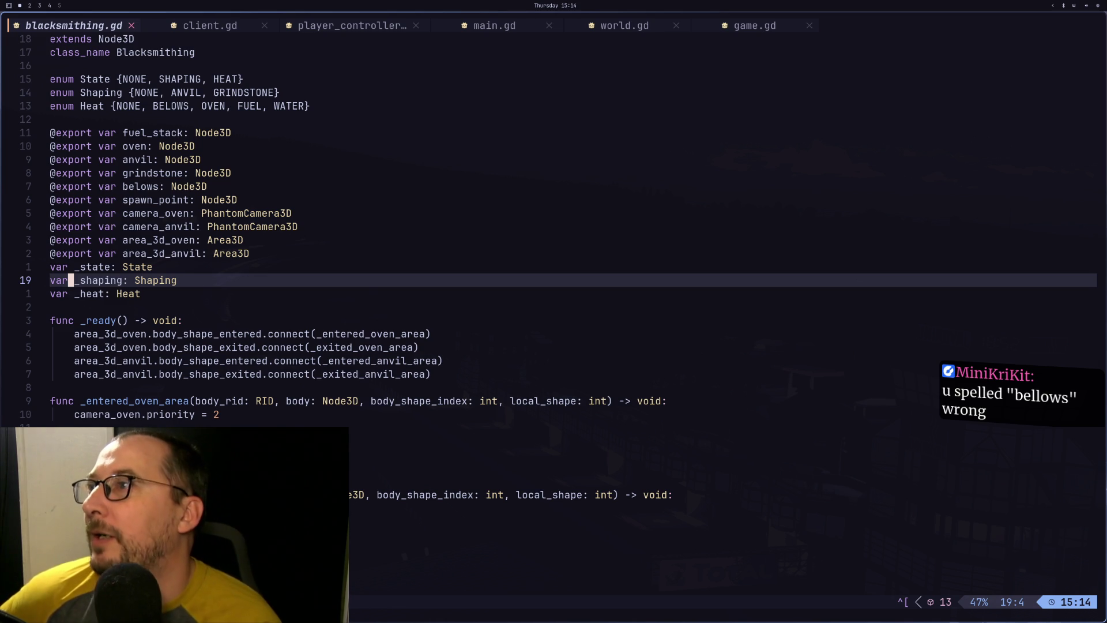
Correct belows to bellows in the export and BELOWS to BELLOWS in enum Heat, then save
key("k")
key("k")
key("k")
key("k")
key("k")
key("w")
key("w")
key("w")
key("h")
key("h")
key("h")
type("il")
key("Escape")
key("k")
key("k")
key("k")
key("k")
key("k")
key("k")
key("w")
key("w")
key("h")
key("h")
key("h")
type("iL")
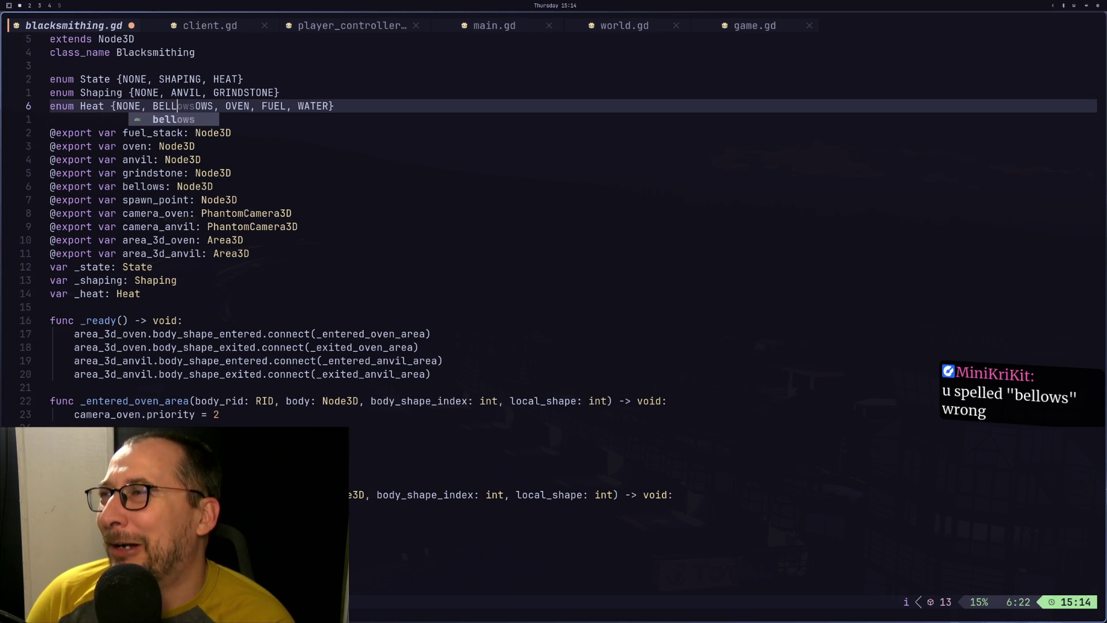
key("Escape")
type(":w")
key("Return")
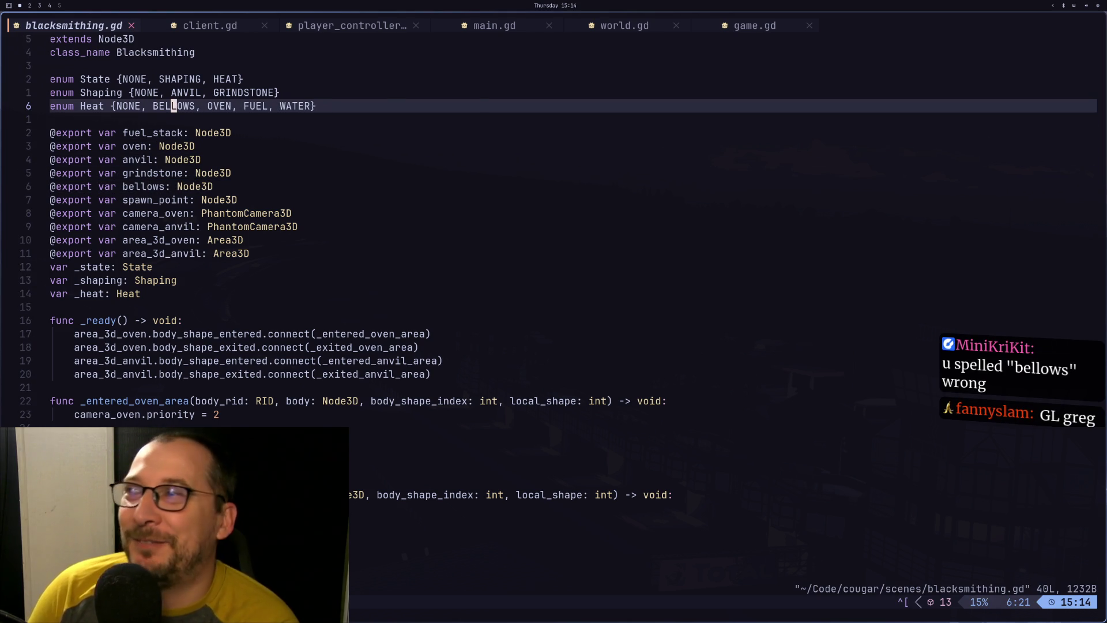
Add a blank line after the area_3d_anvil export and save the file
key("j")
key("k")
key("j")
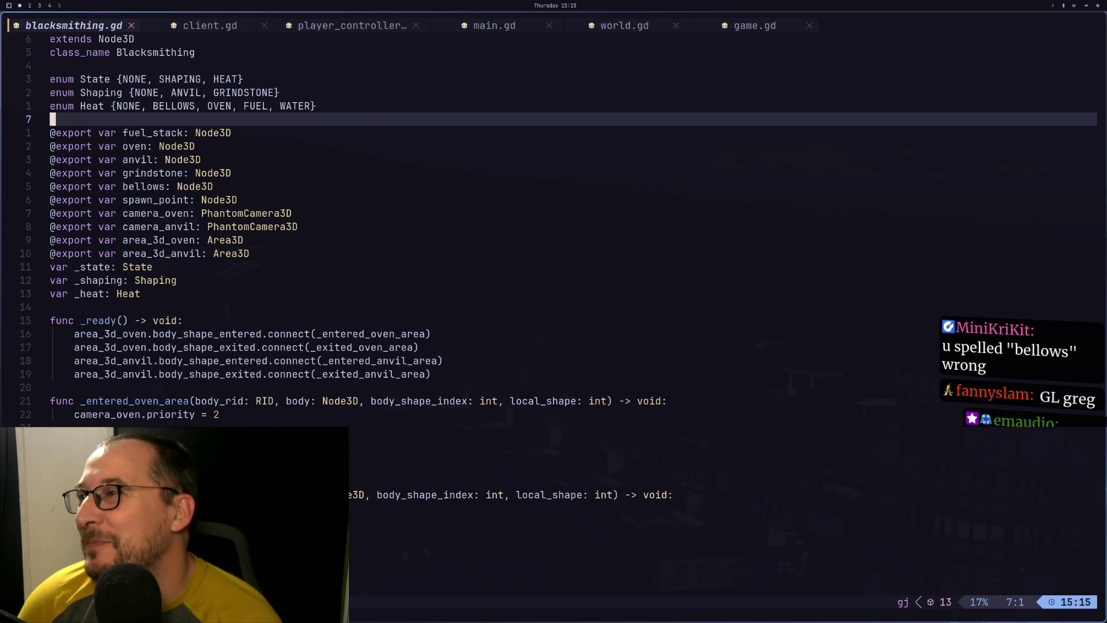
key("j")
key("j")
key("j")
key("j")
key("j")
key("j")
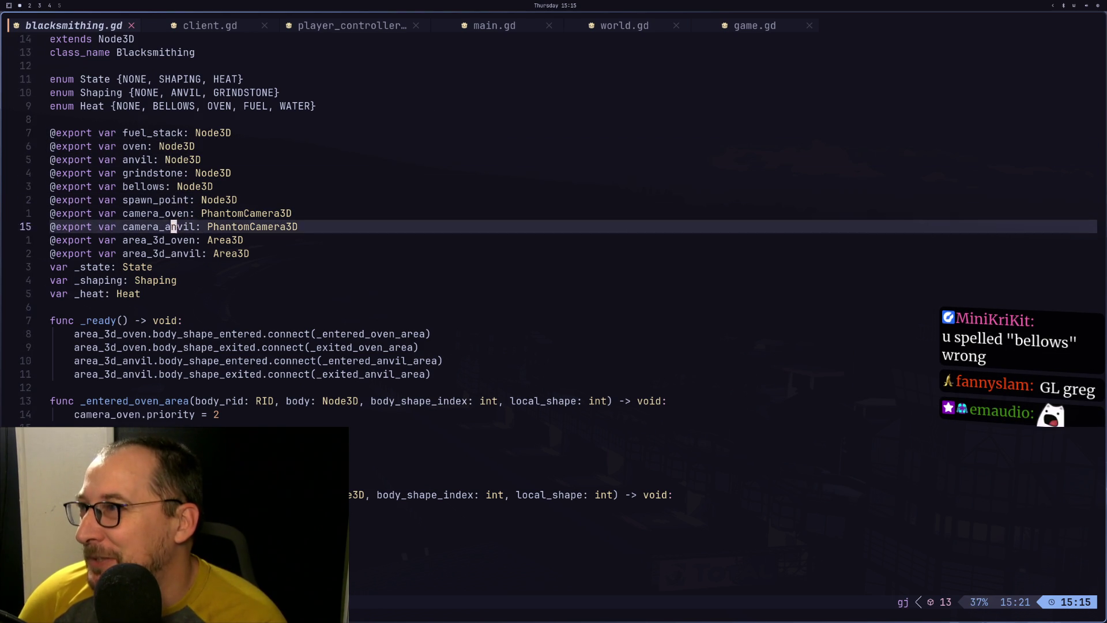
key("o")
key("Escape")
type(":w")
key("Return")
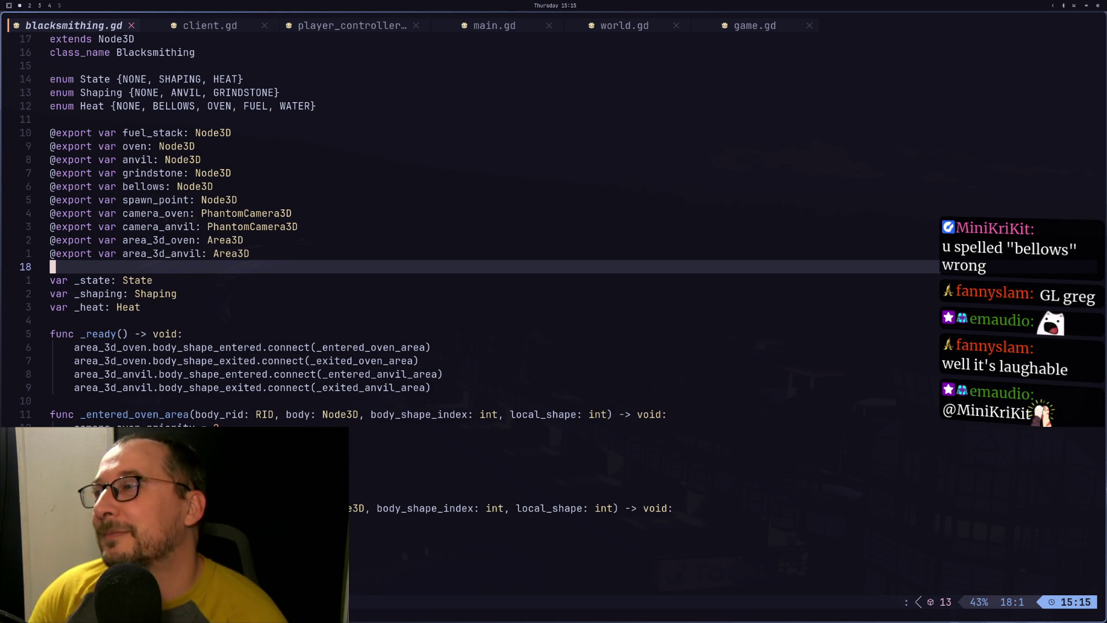
Switch the workspace back to the Godot editor
key("j")
key("super+3")
key("super+2")
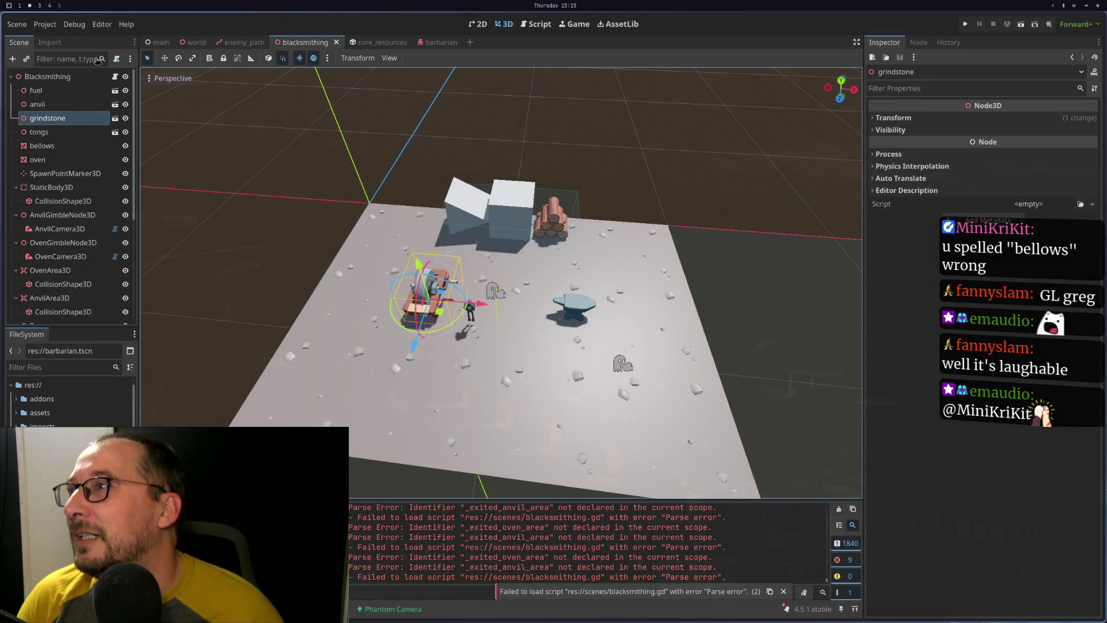
Inspect the Blacksmithing root and fuel nodes while comparing with blacksmithing.gd
left_click(73, 79)
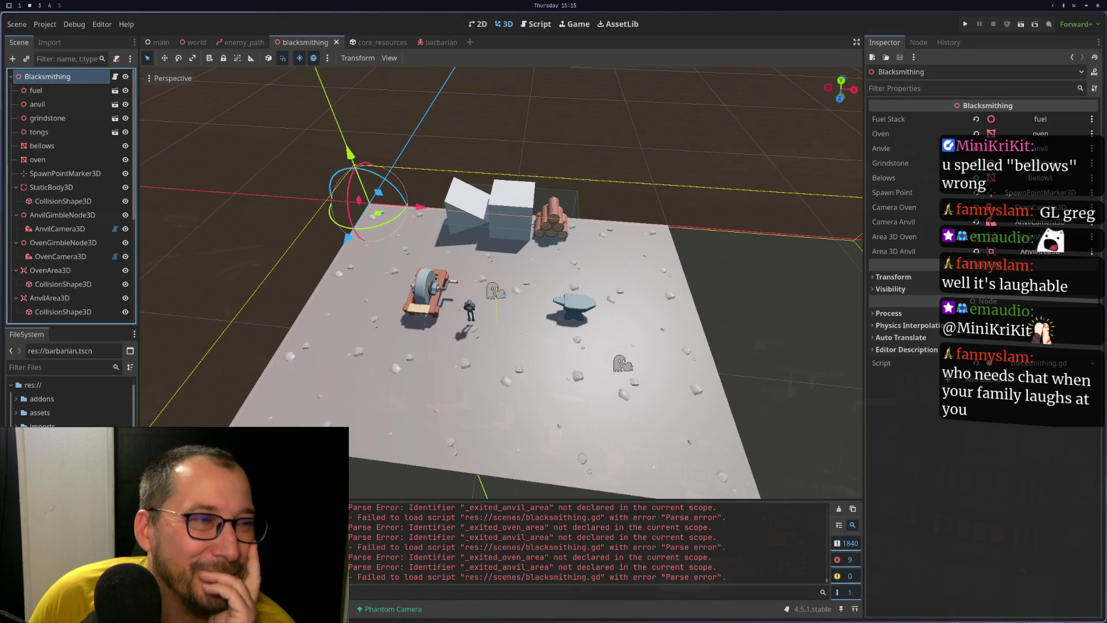
key("super+1")
key("super+2")
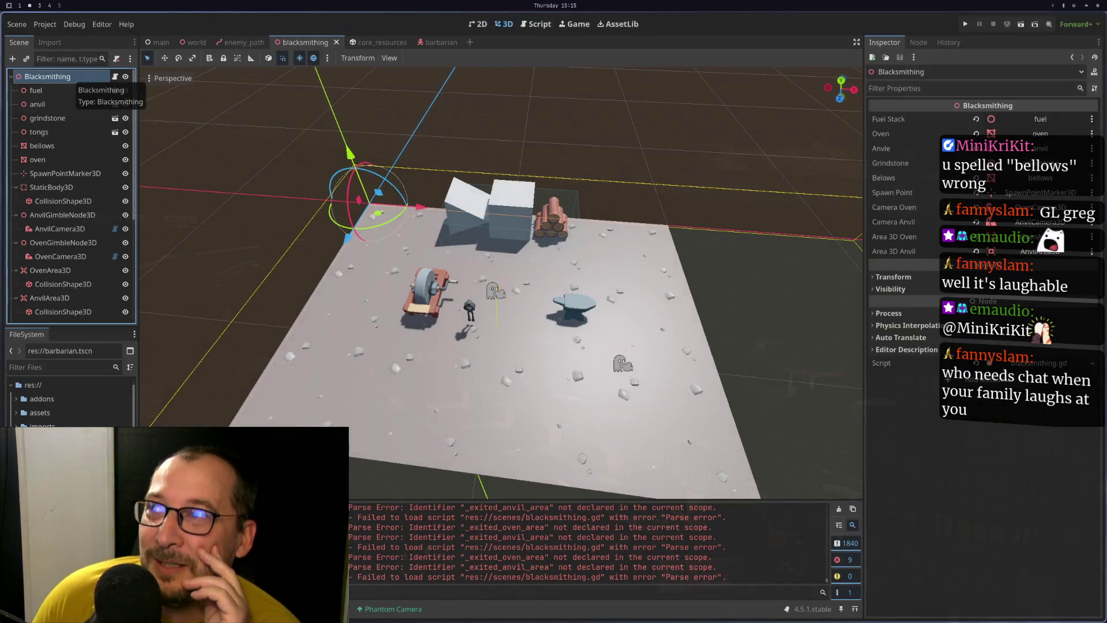
key("super+1")
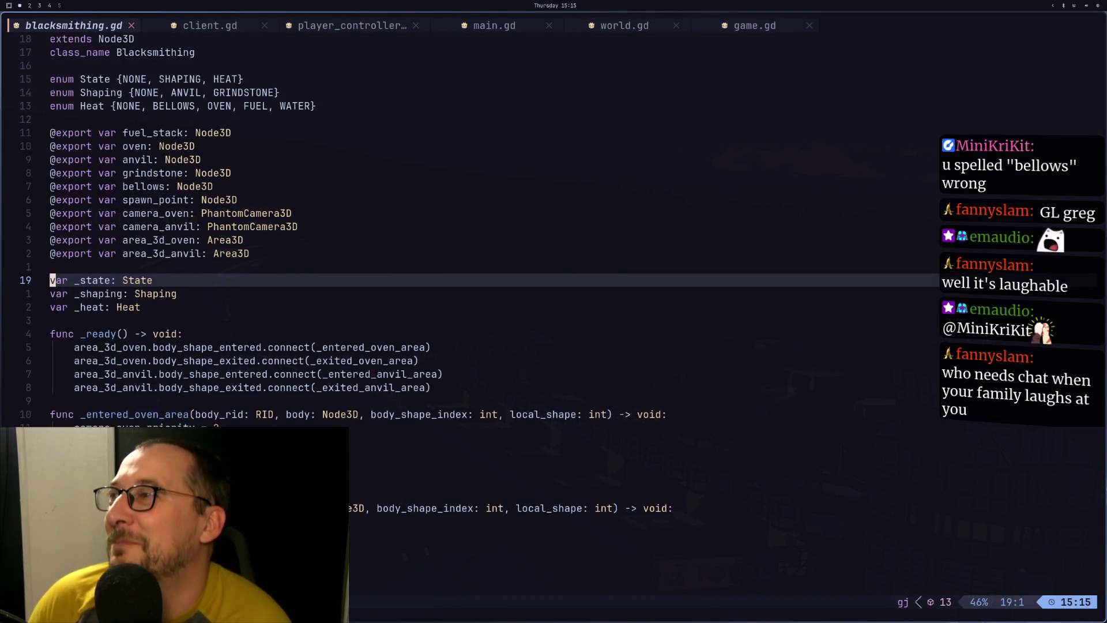
key("super+2")
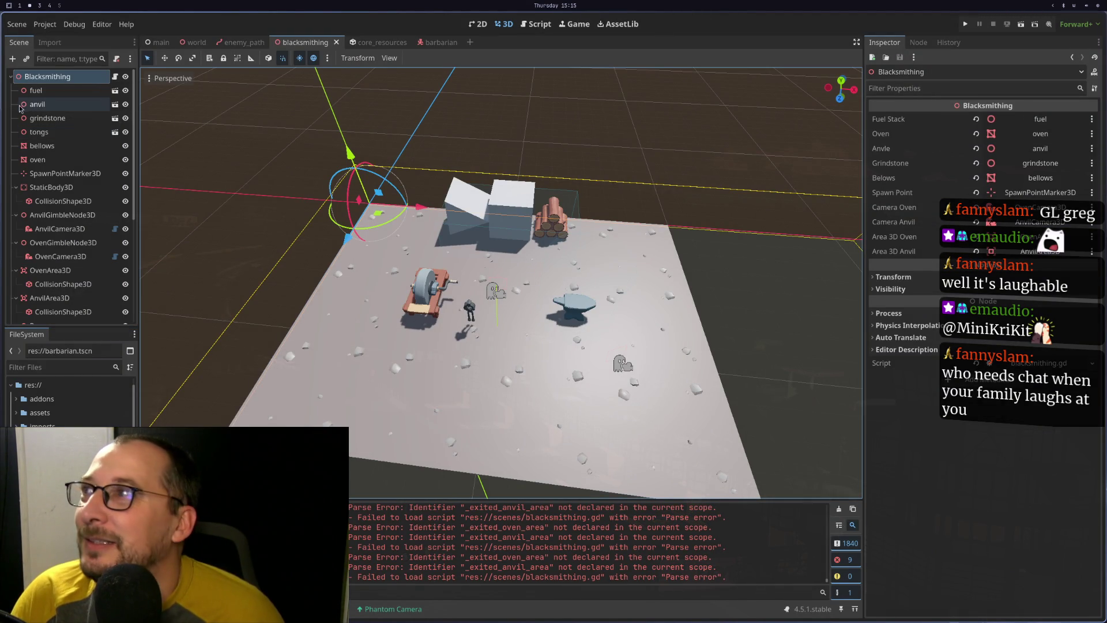
left_click(46, 85)
left_click(46, 81)
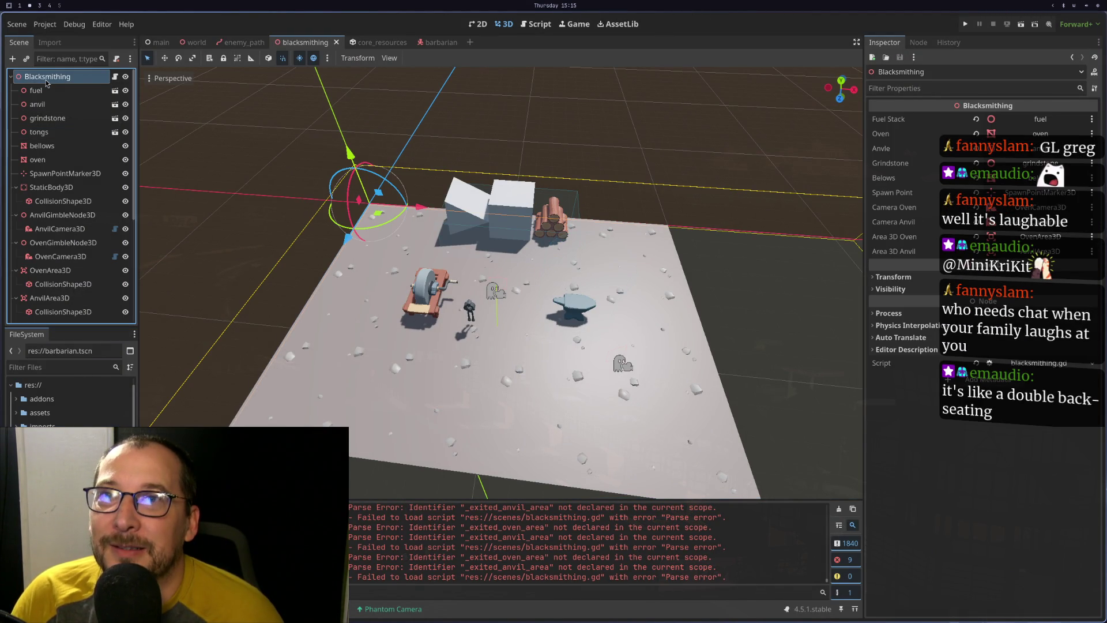
Save blacksmithing.gd again, then check the anvil and Blacksmithing root nodes in Godot
key("super+1")
left_click(198, 227)
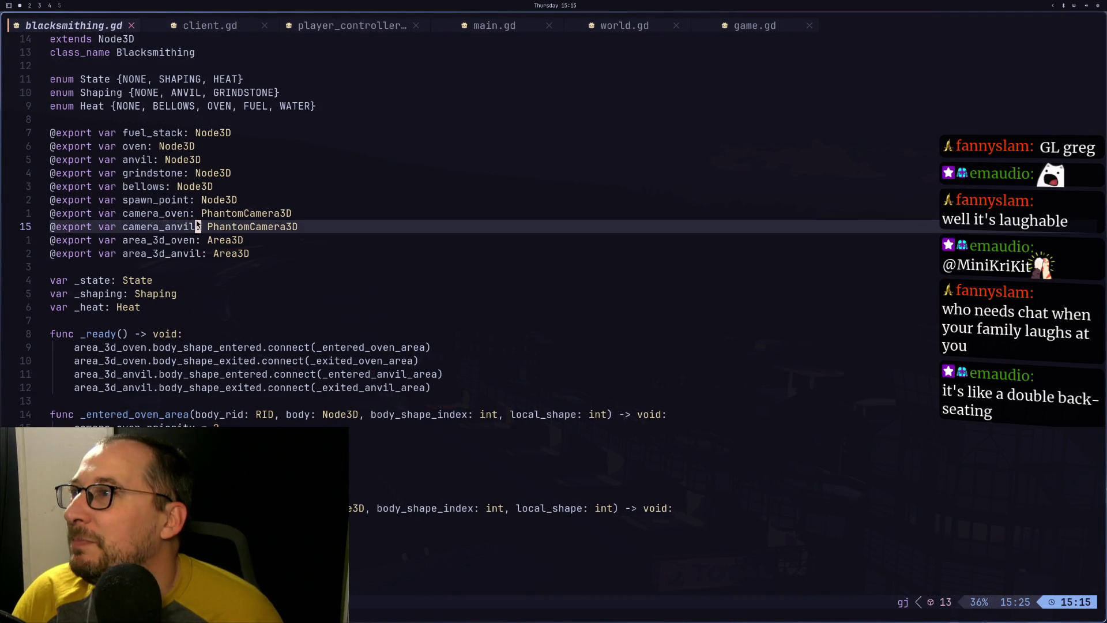
type(":w")
key("Return")
key("super+2")
left_click(58, 103)
left_click(52, 76)
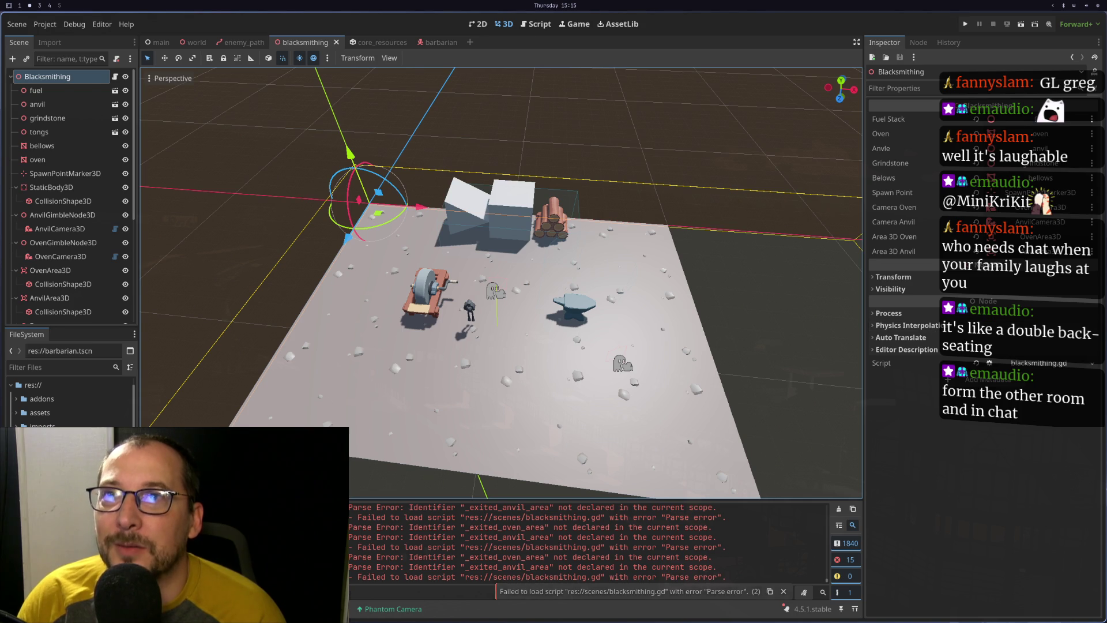
After a last look at the code, close the blacksmithing scene tab
key("super+1")
key("k")
key("j")
key("super+3")
key("super+2")
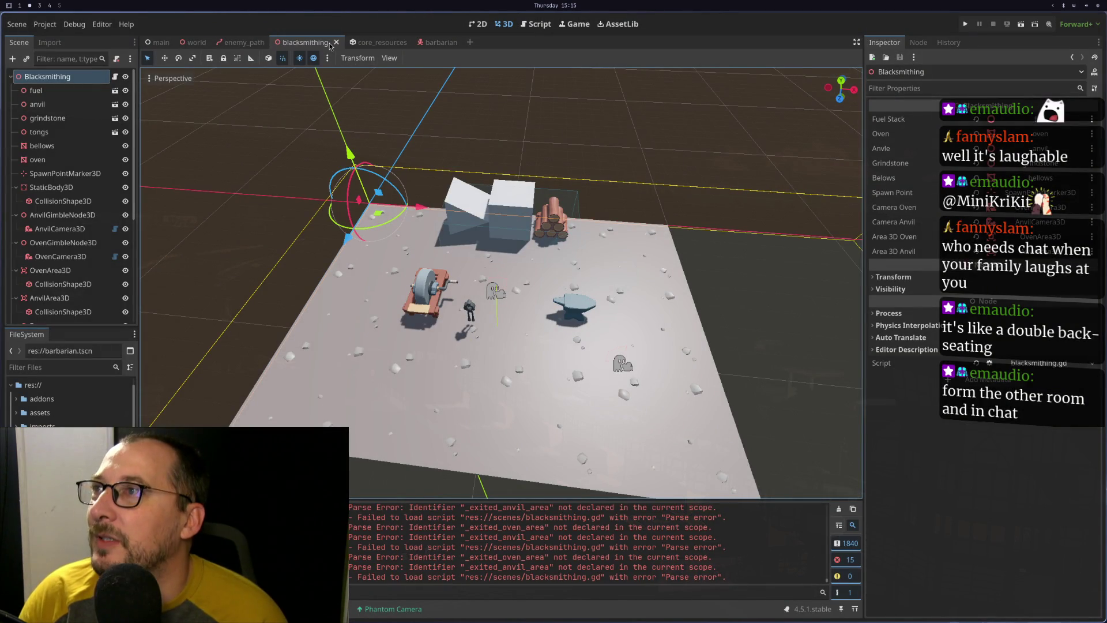
left_click(336, 43)
Filter the FileSystem for 'blac' and reopen blacksmithing.tscn
type("block")
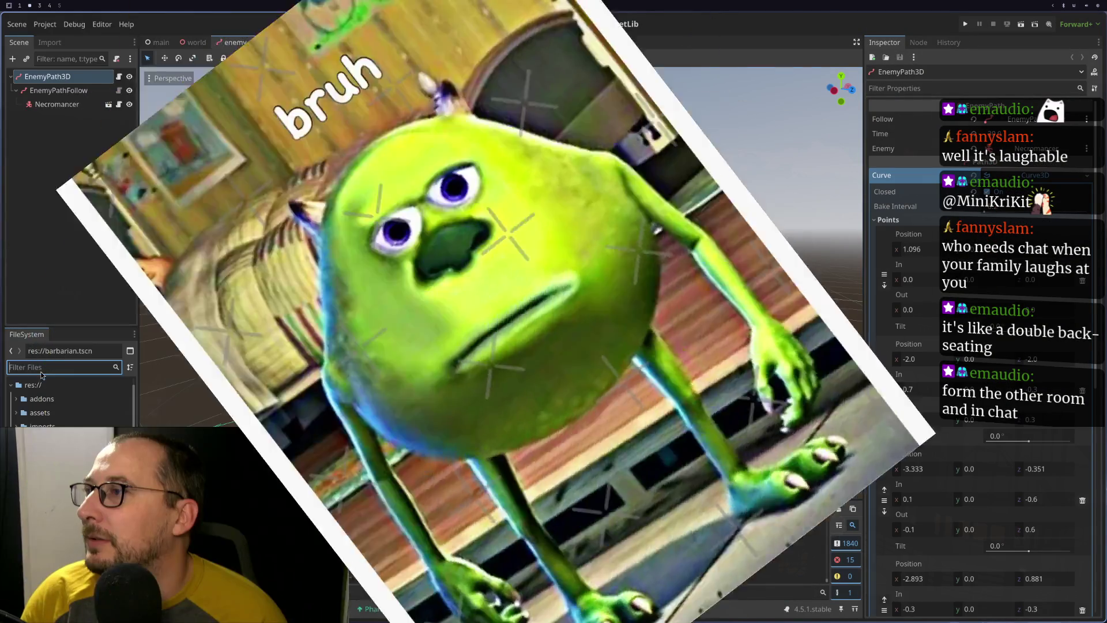
key("BackSpace")
key("BackSpace")
key("BackSpace")
type("ac")
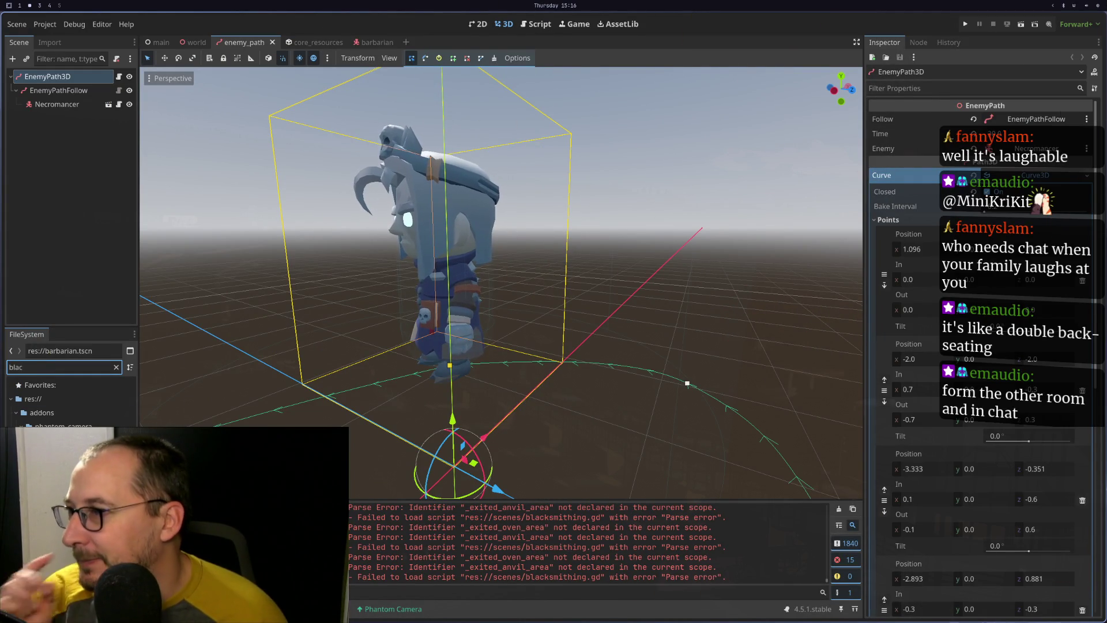
key("Return")
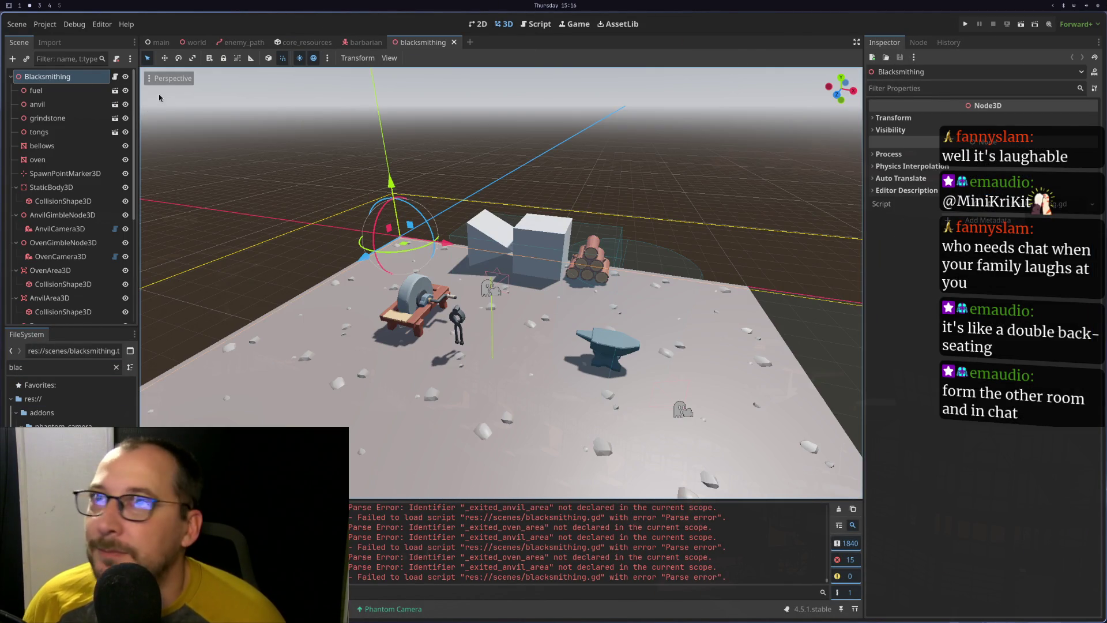
Check the anvil and Blacksmithing root nodes, then close the blacksmithing scene again
left_click(63, 103)
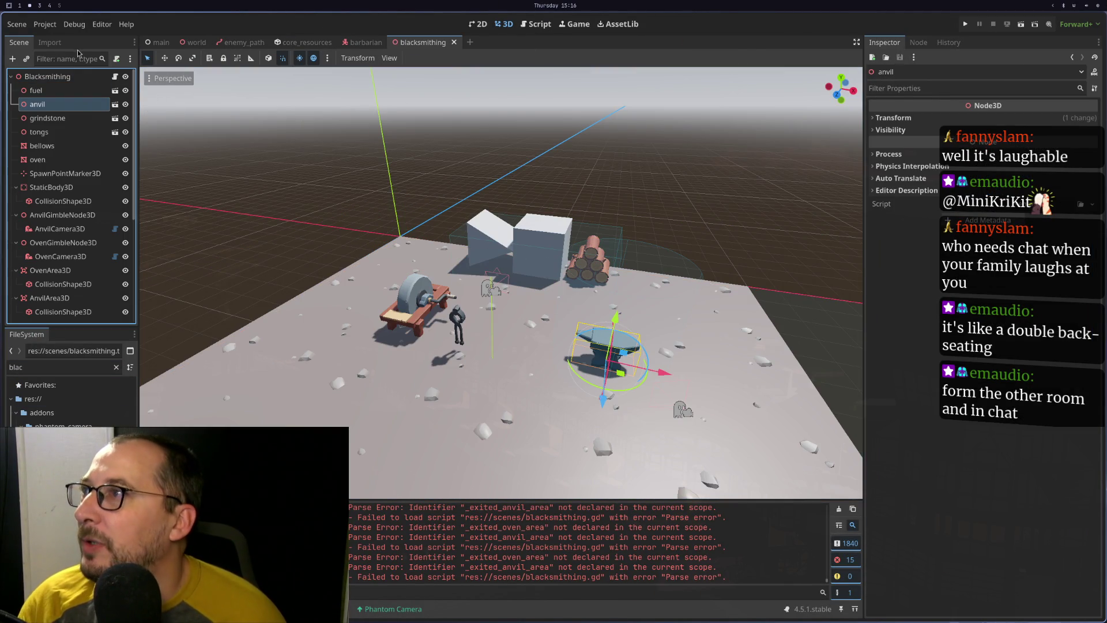
left_click(75, 80)
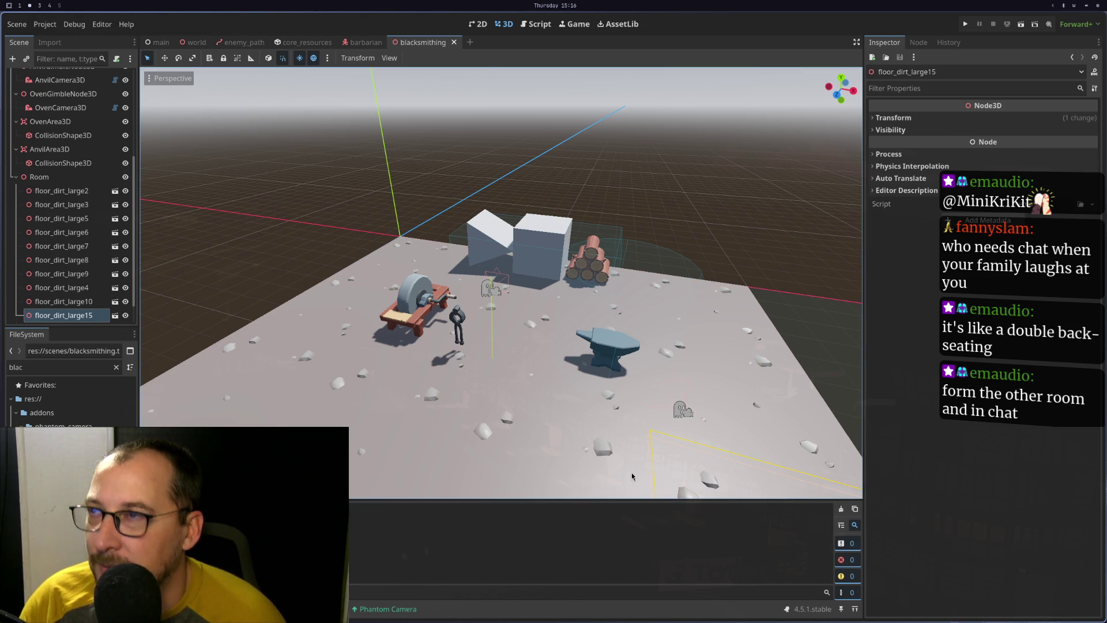
key("super+1")
key("super+2")
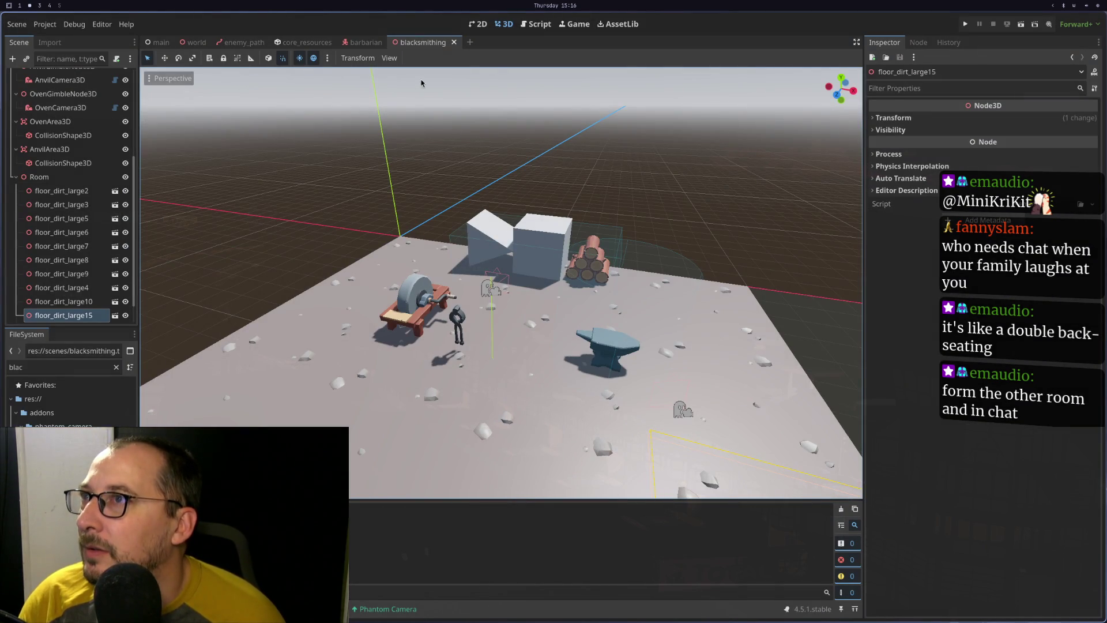
left_click(455, 42)
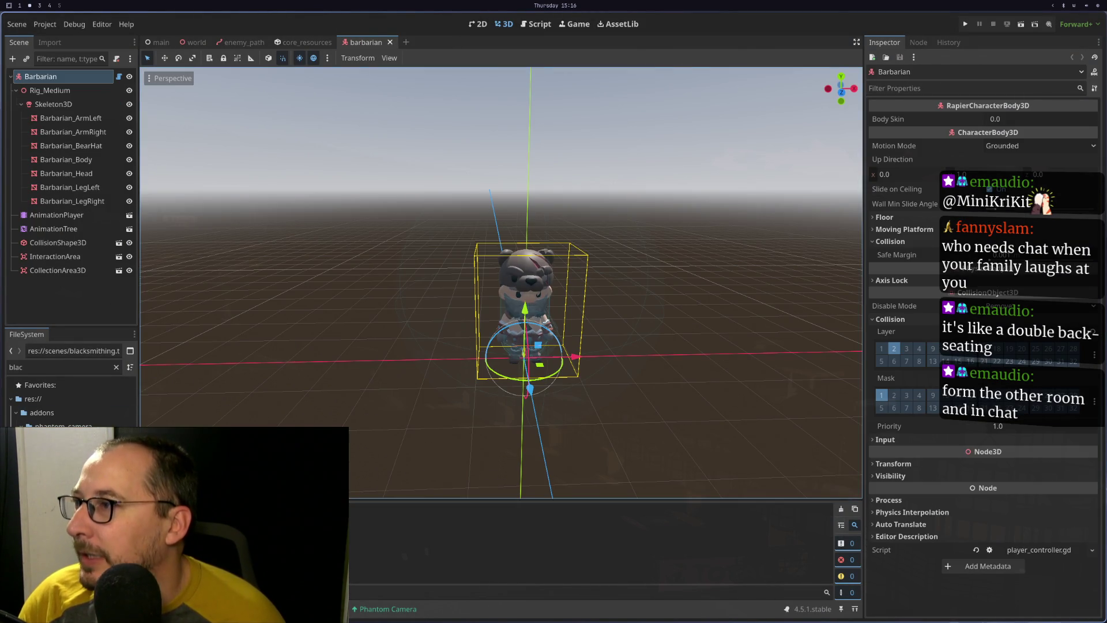
Reopen the blacksmithing scene and review the state variables in blacksmithing.gd
double_click(63, 455)
key("super+1")
key("j")
key("j")
key("j")
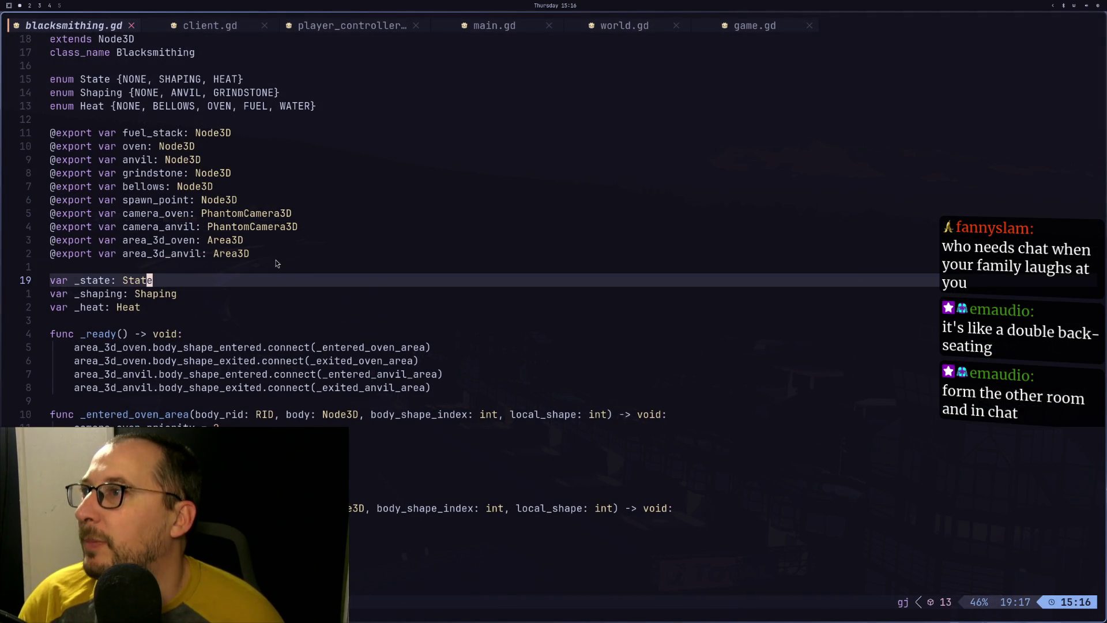
key("j")
key("j")
key("j")
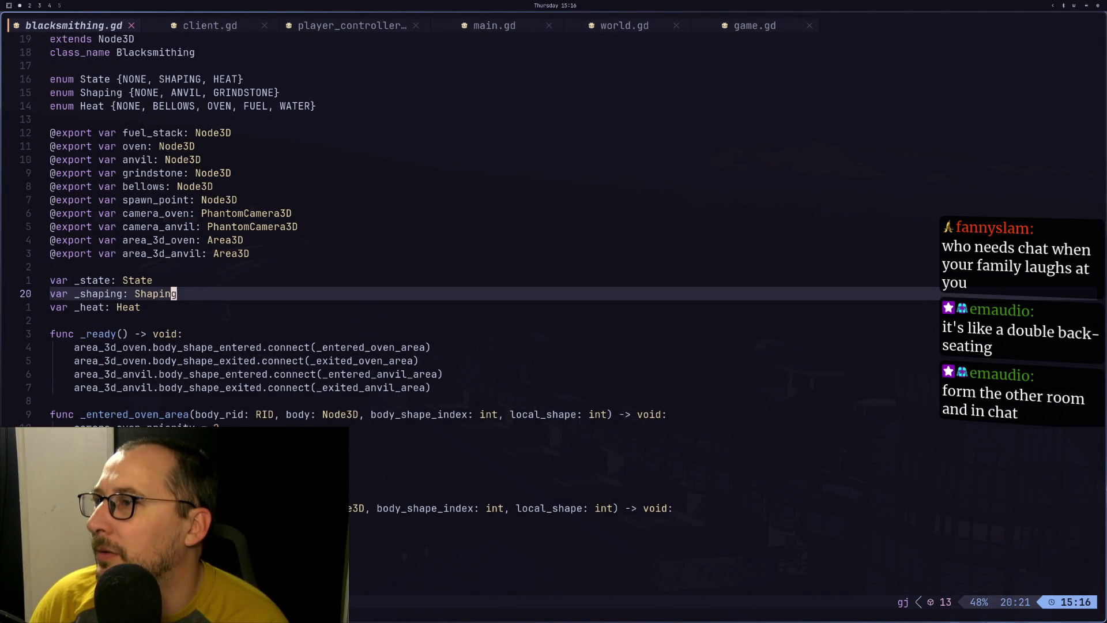
key("super+2")
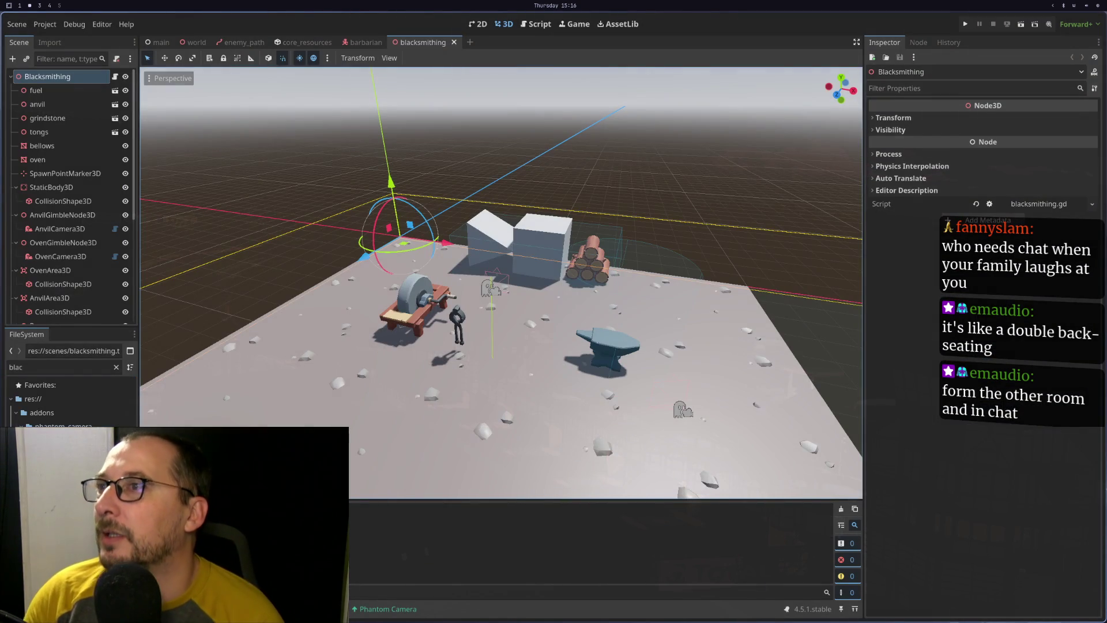
Reload the whole project from the Project menu, then bring up game.gd in Neovim
left_click(50, 41)
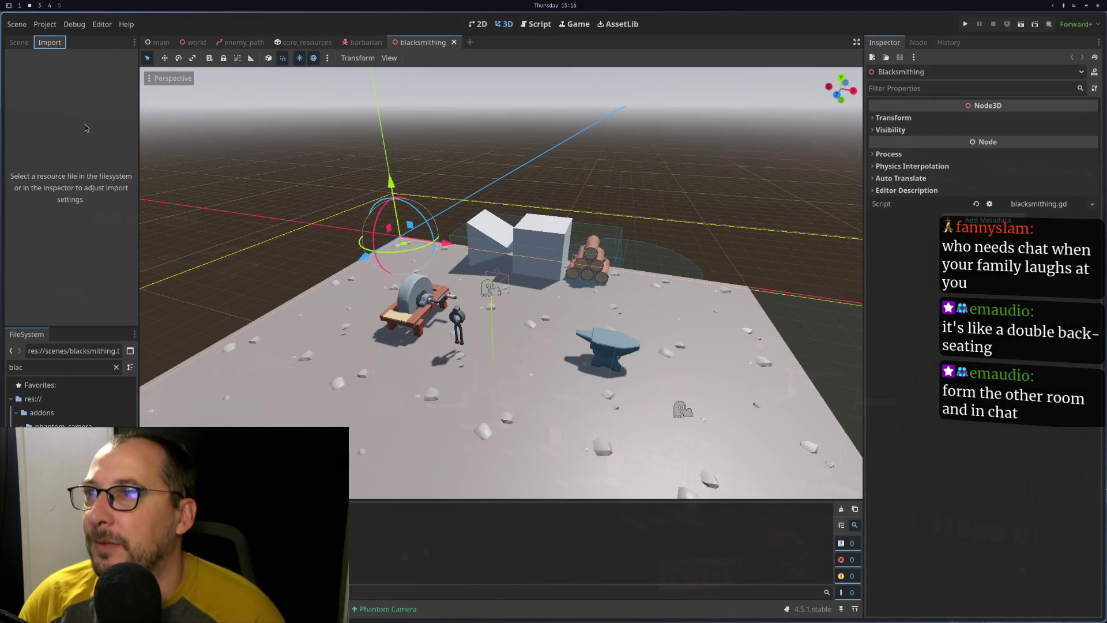
left_click(45, 24)
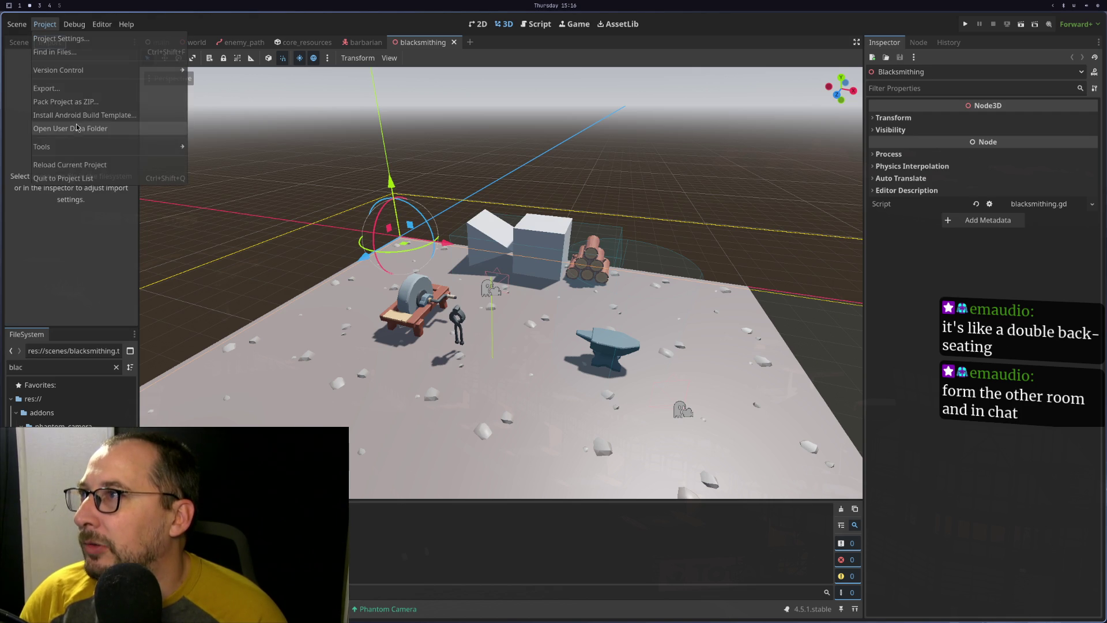
left_click(72, 166)
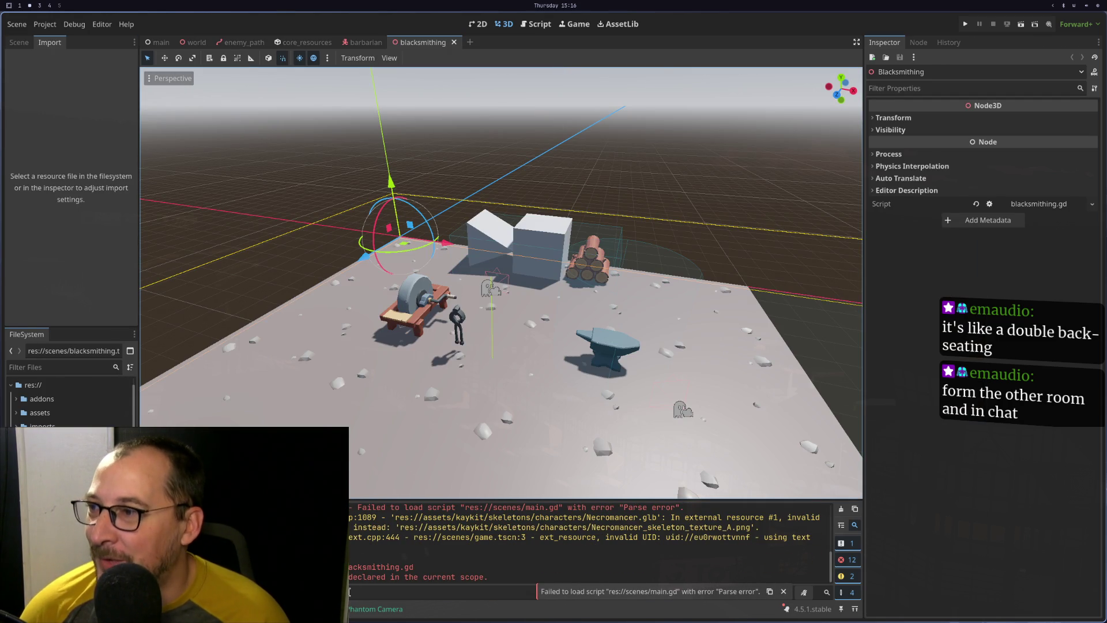
key("super+1")
In blacksmithing.gd, delete the oven and anvil body_shape_exited connect lines from _ready
key("j")
key("j")
key("j")
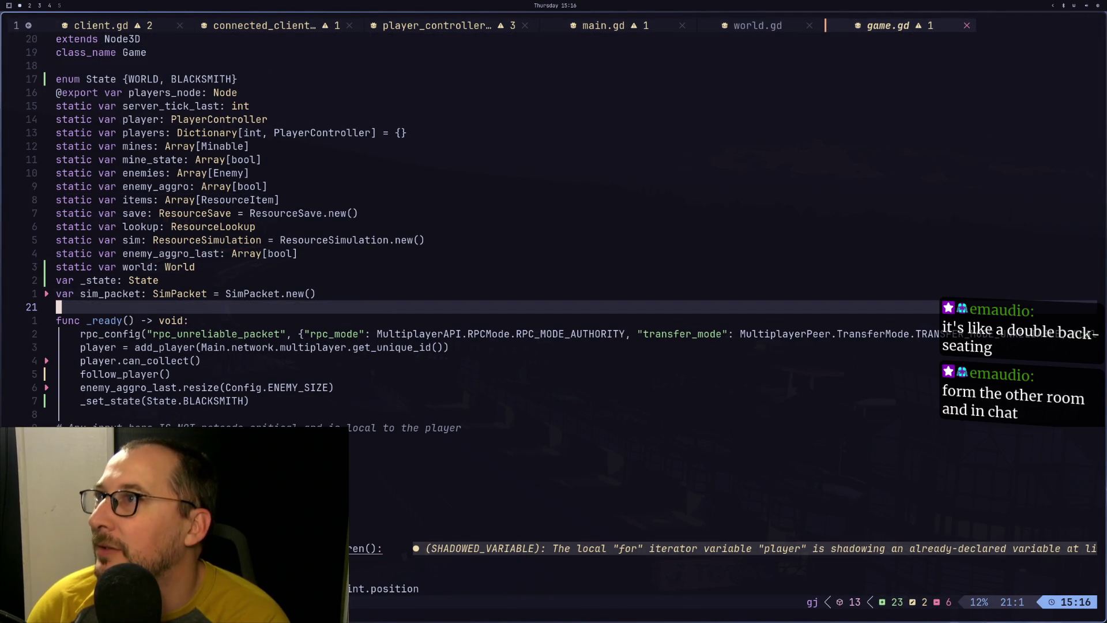
key("shift+h")
key("shift+h")
key("shift+h")
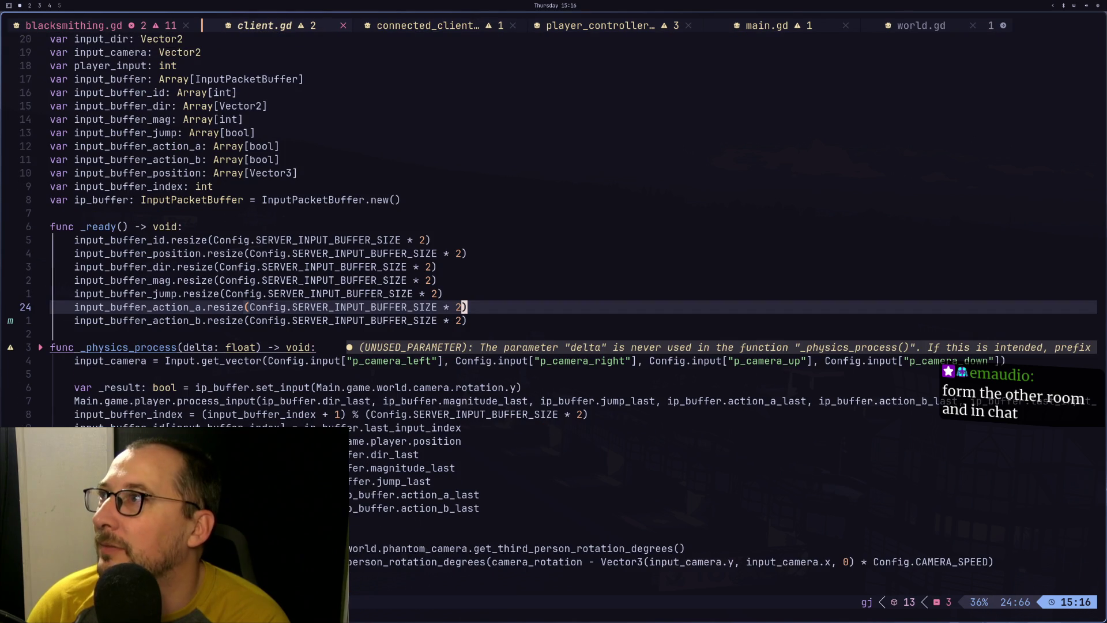
key("j")
key("j")
key("j")
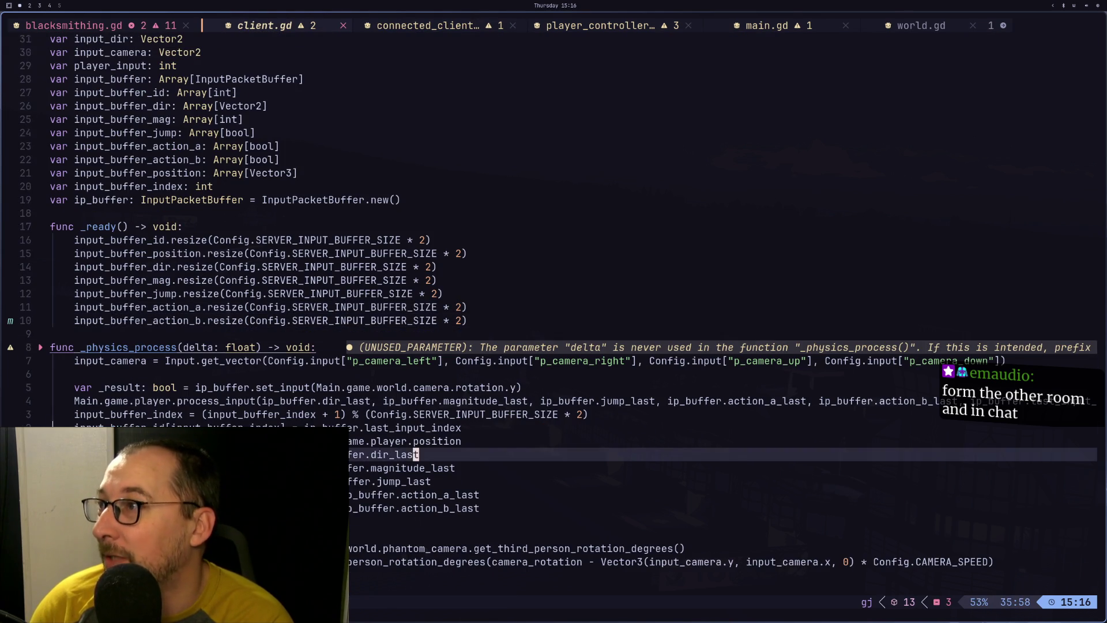
key("shift+h")
key("k")
key("k")
key("k")
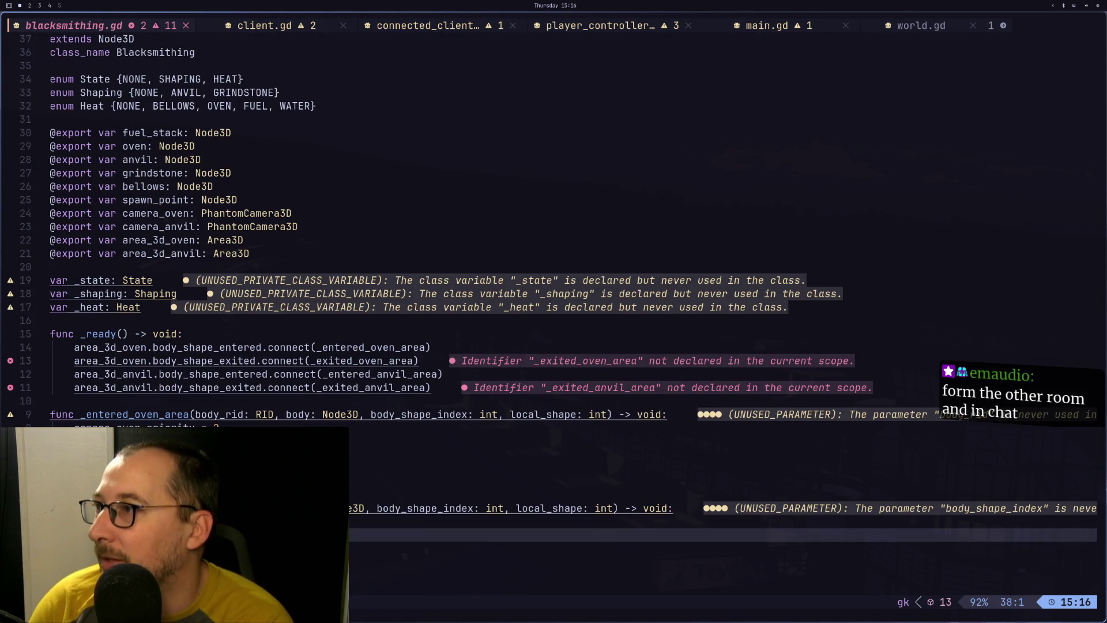
key("k")
key("d")
key("d")
key("j")
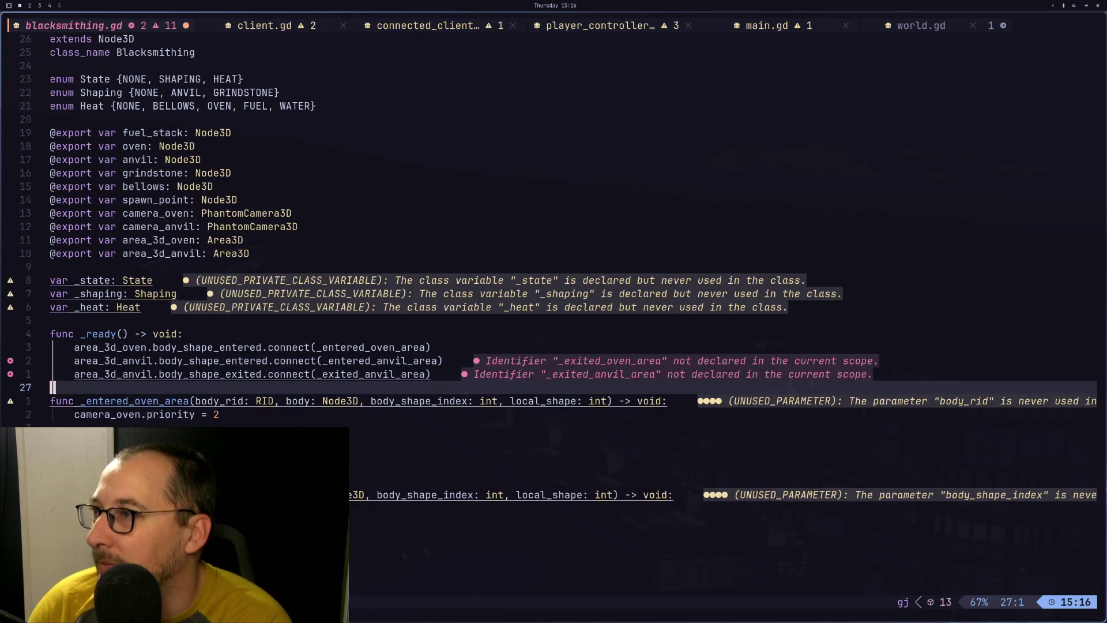
key("d")
key("d")
key("Escape")
Save blacksmithing.gd with :w and return to Godot
type(":w")
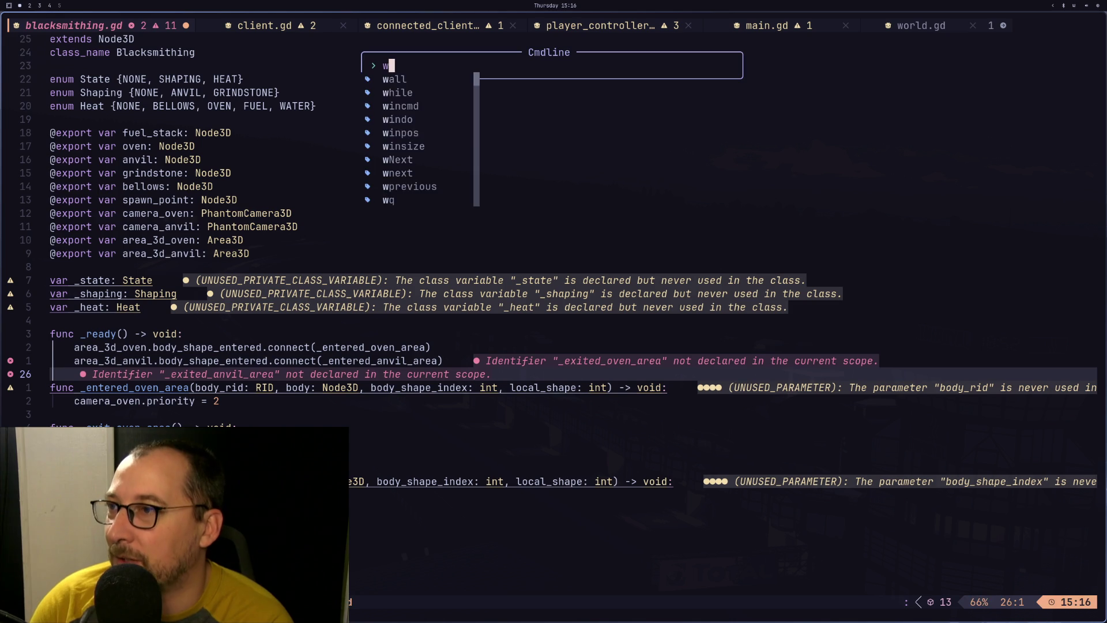
key("Return")
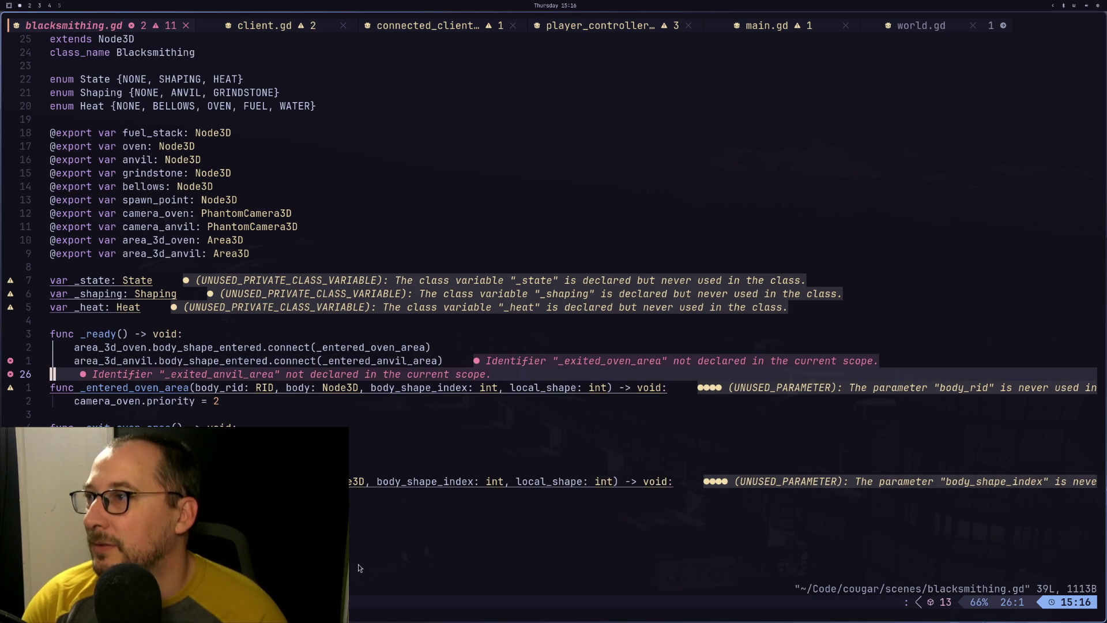
key("super+2")
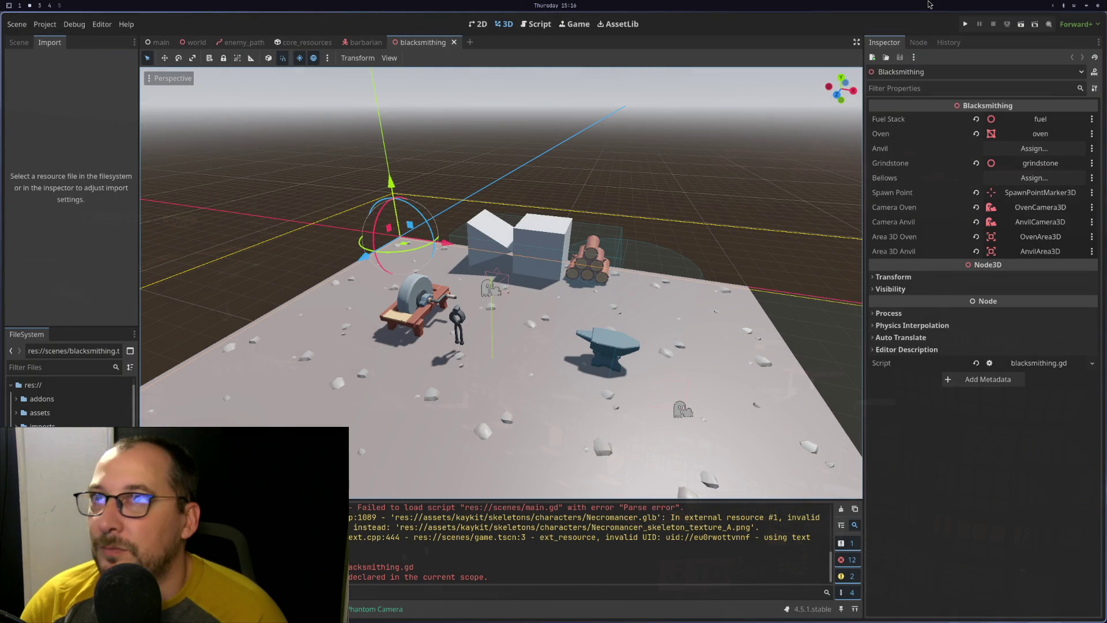
Reopen the blacksmithing scene and drag the bellows and anvil nodes into the script's Bellows and Anvil slots
left_click(455, 42)
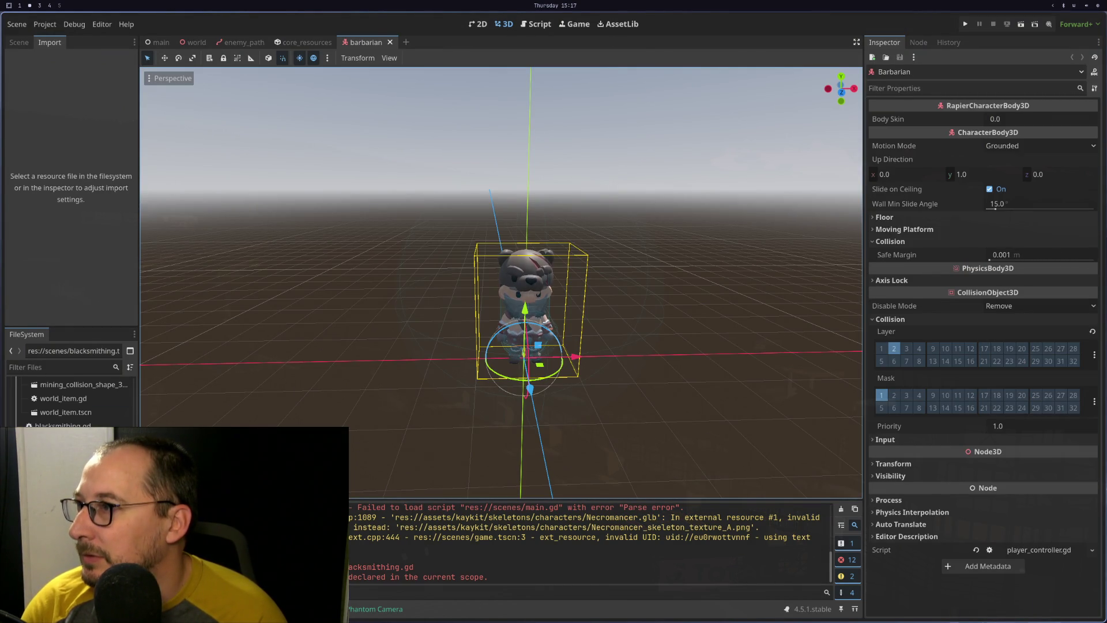
key("ctrl+shift+t")
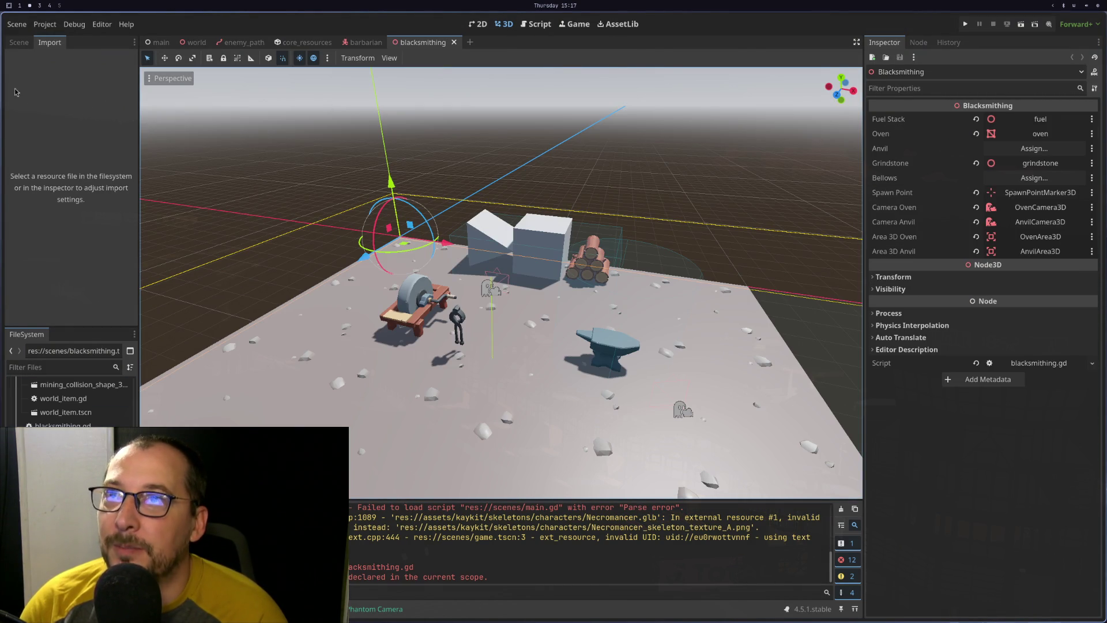
left_click(19, 42)
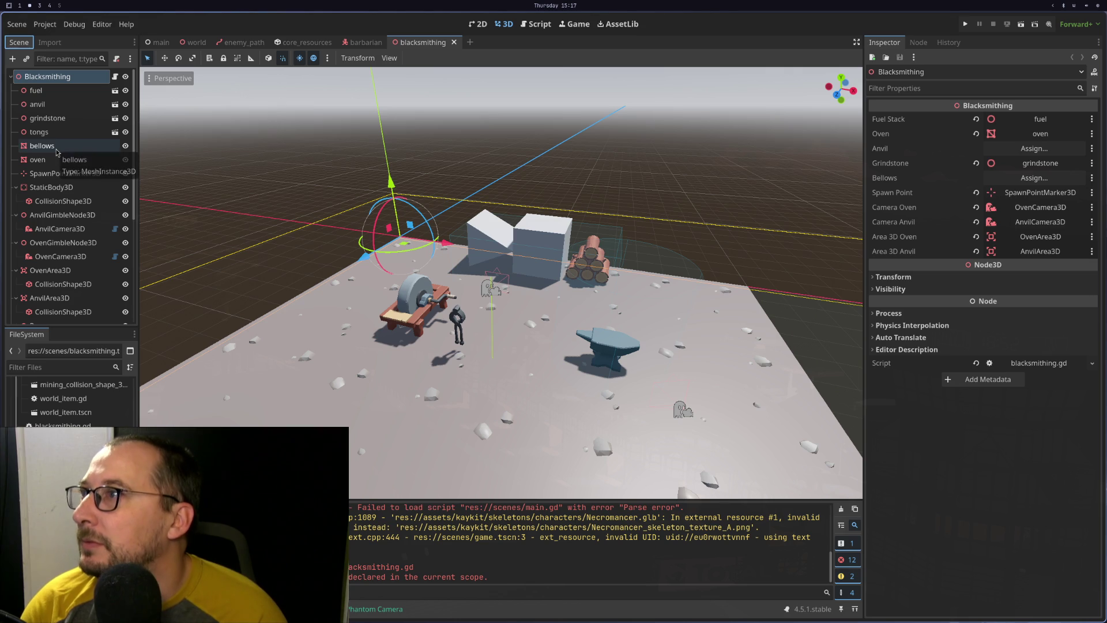
left_click(37, 159, "ctrl")
mouse_move(41, 145)
left_mouse_down()
mouse_move(295, 178)
mouse_move(1043, 174)
left_mouse_up()
mouse_move(38, 104)
left_mouse_down()
mouse_move(288, 156)
mouse_move(1035, 148)
left_mouse_up()
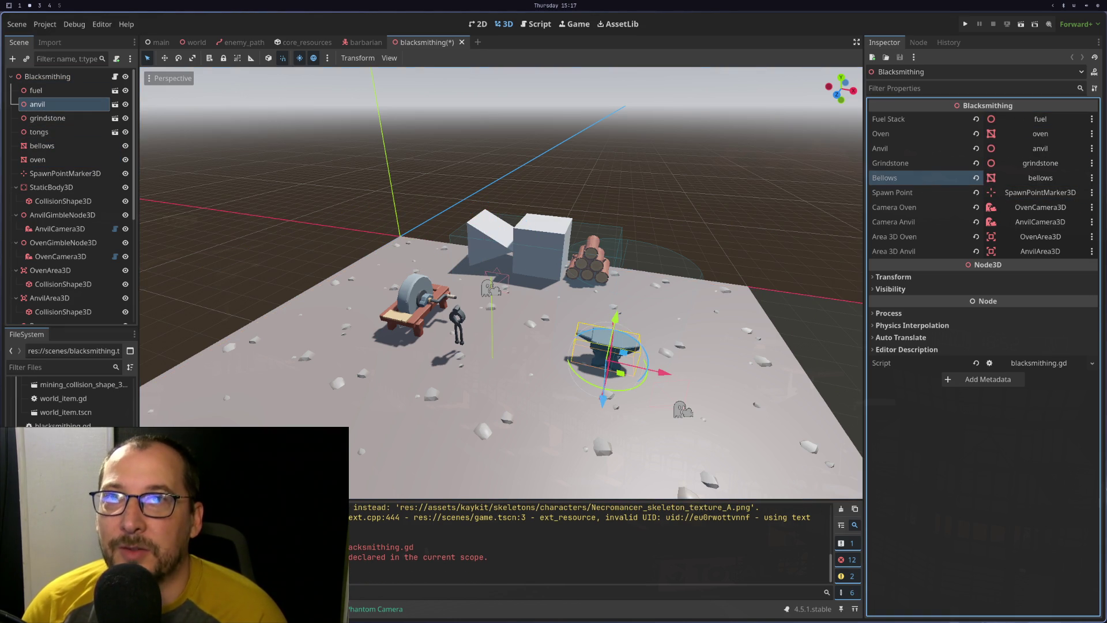
Indent the blank line in _ready and save blacksmithing.gd in Neovim
key("super+1")
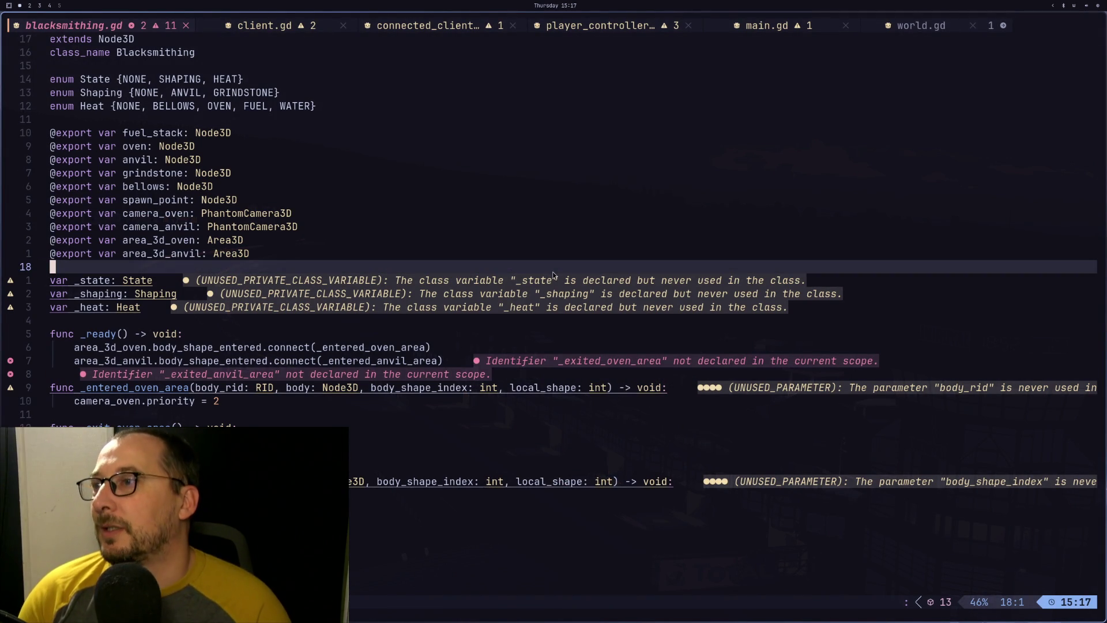
key("j")
key("j")
key("j")
key("j")
key("k")
key("i")
key("Tab")
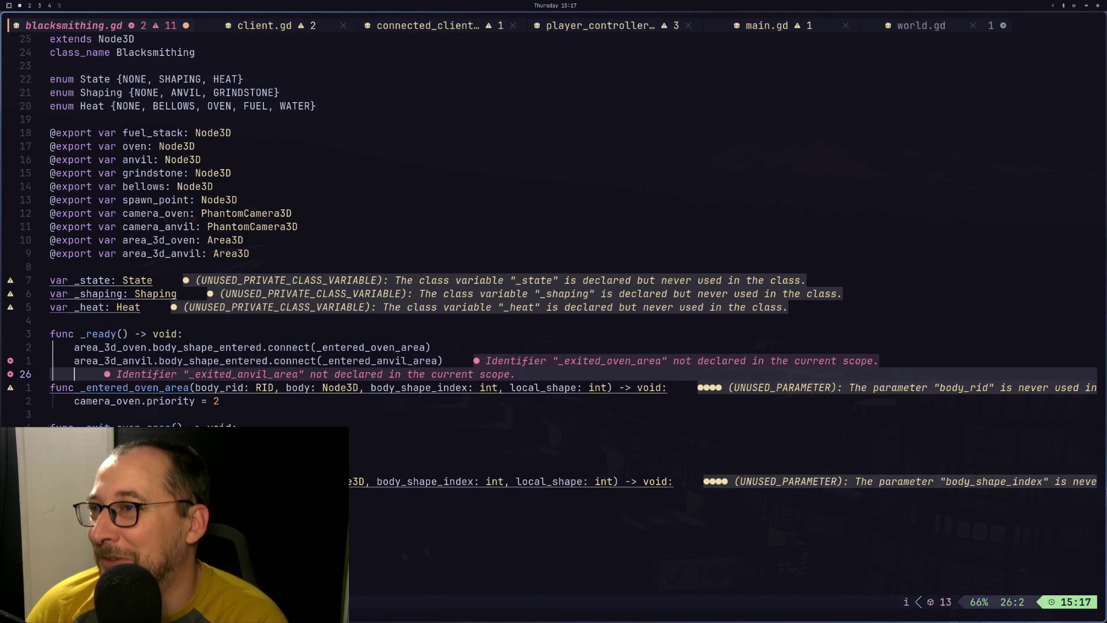
key("Escape")
type(":w")
key("Return")
Reload the current project from Godot's Project menu
key("super+2")
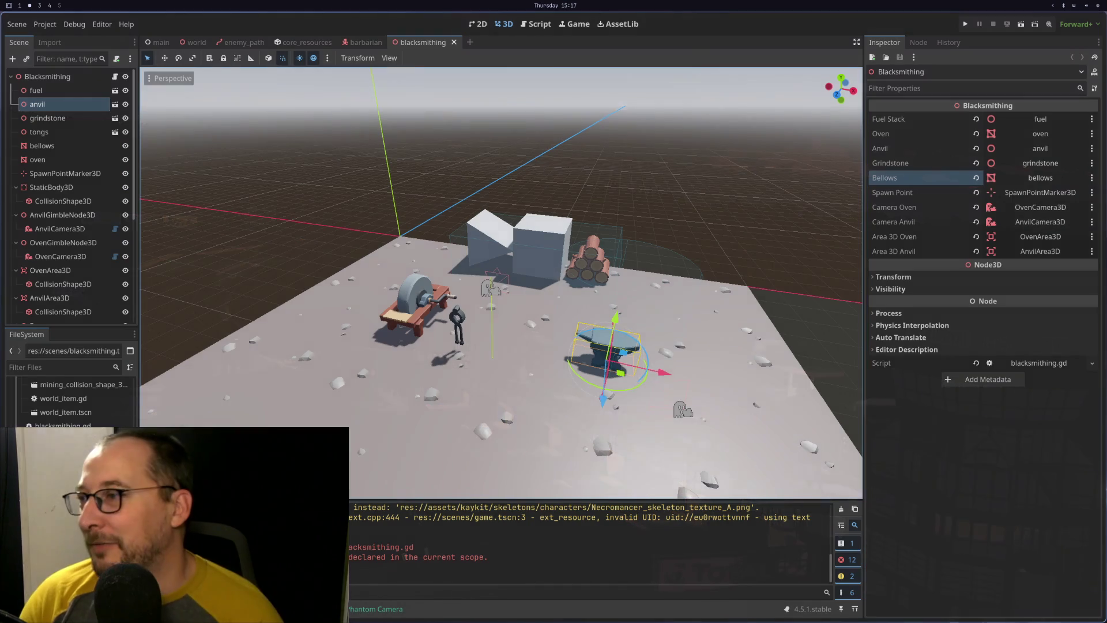
left_click(45, 24)
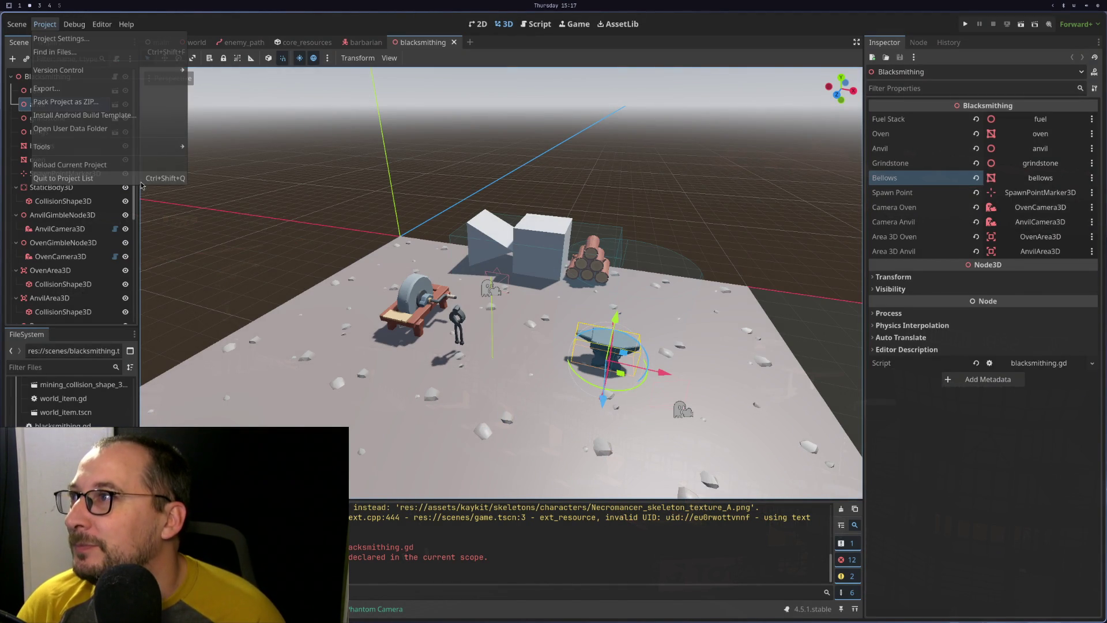
left_click(116, 170)
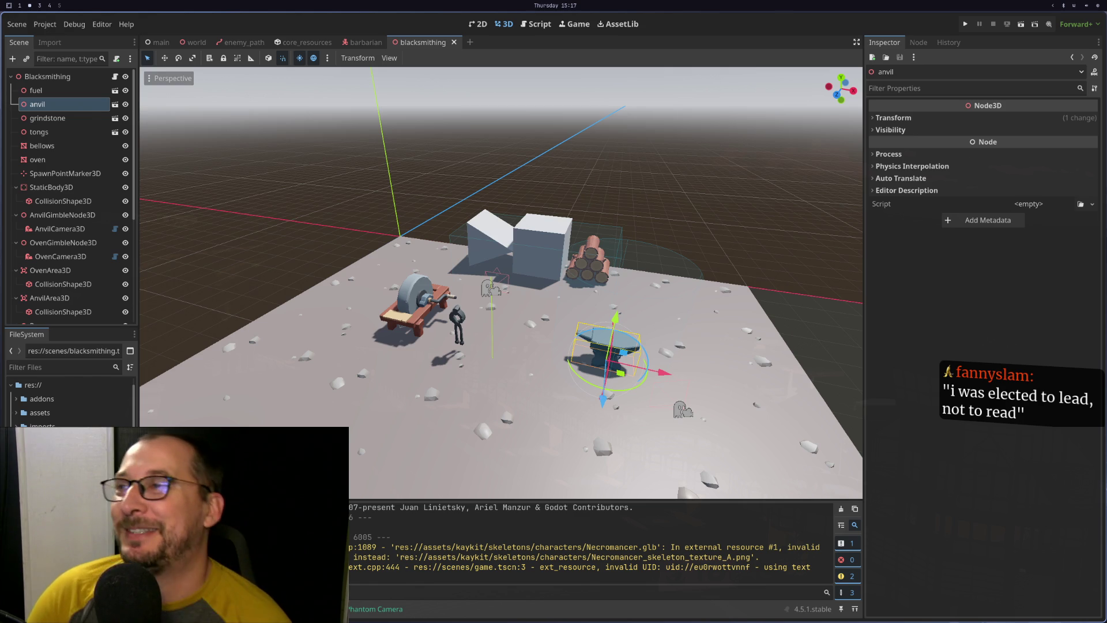
Look over the var _heat declaration, the Shaping enum and the exported forge nodes in blacksmithing.gd
key("super+1")
key("k")
key("k")
key("k")
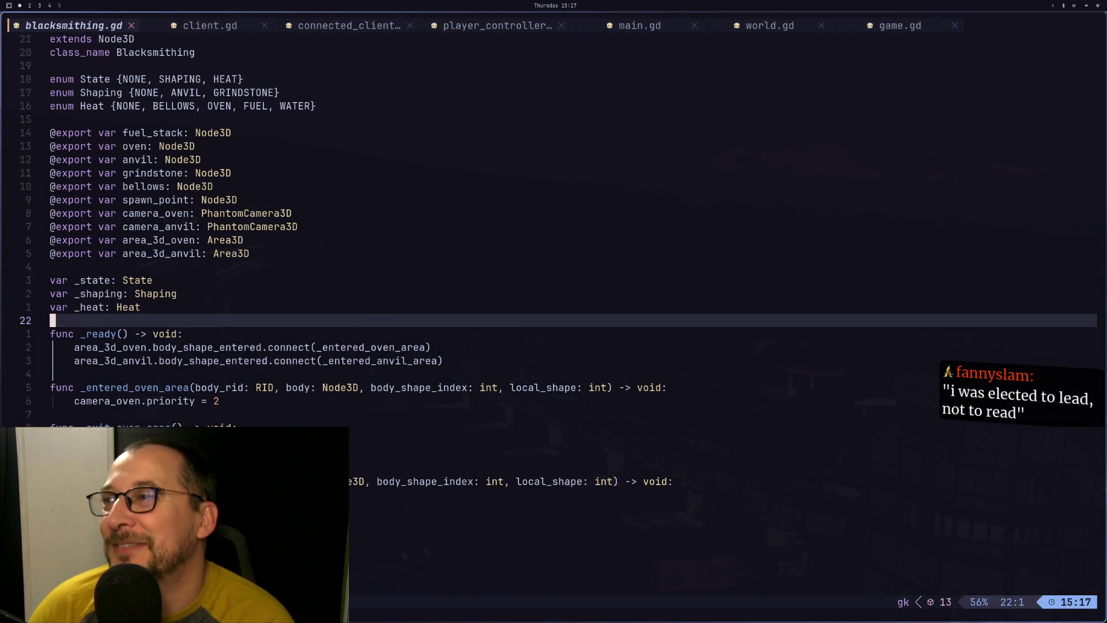
key("k")
key("j")
key("w")
key("j")
key("j")
key("j")
key("k")
key("k")
key("k")
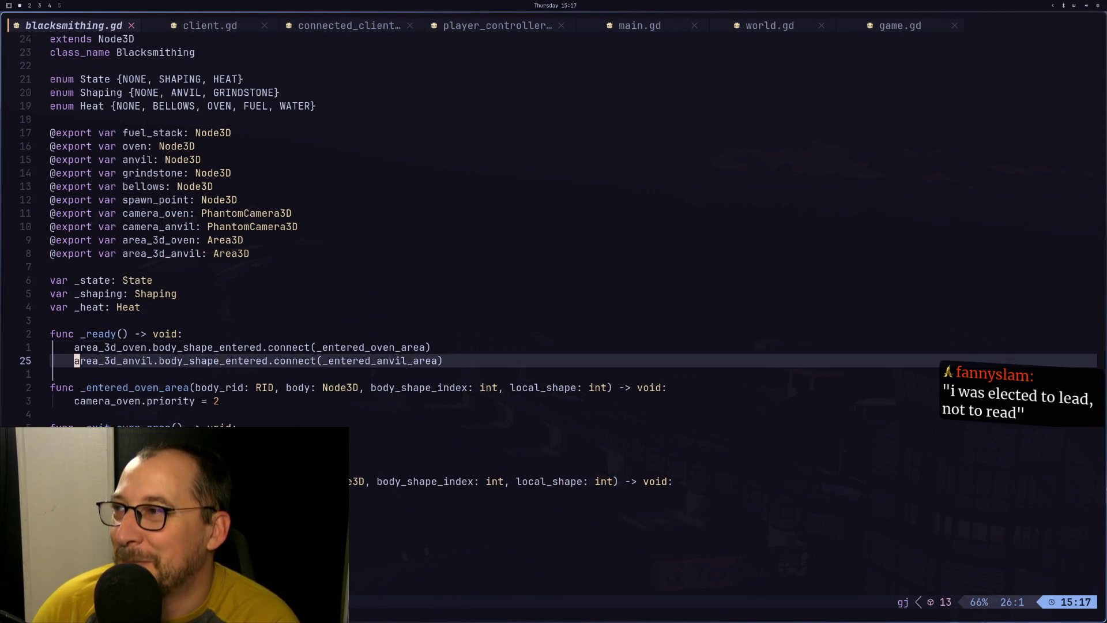
key("j")
key("j")
key("j")
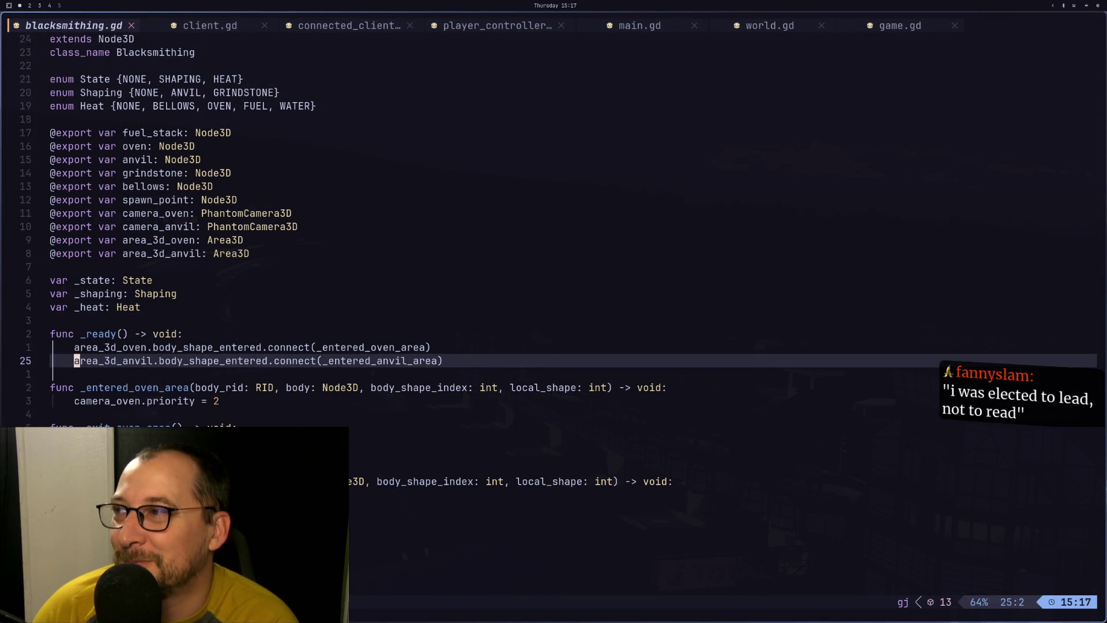
key("k")
key("k")
key("k")
key("k")
key("k")
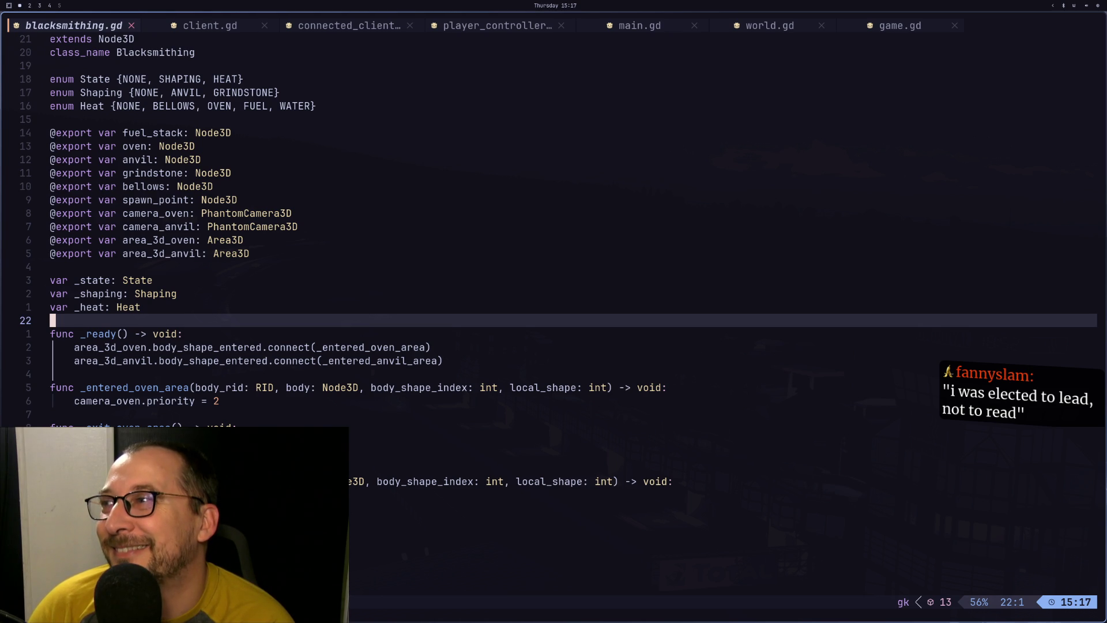
key("j")
key("j")
key("j")
key("k")
key("k")
key("k")
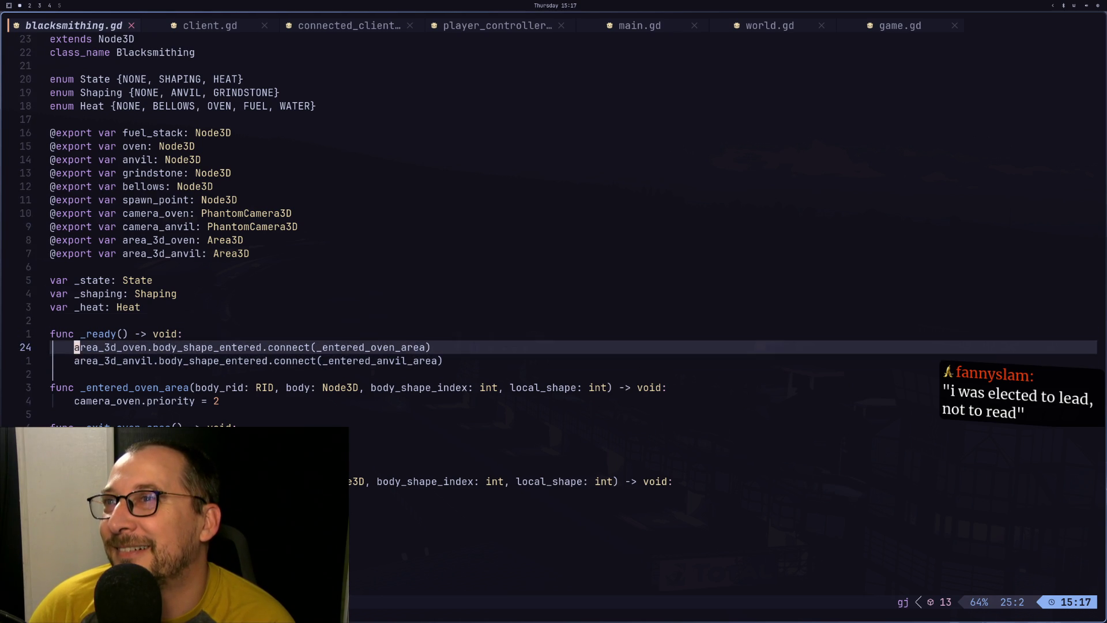
key("k")
key("k")
key("k")
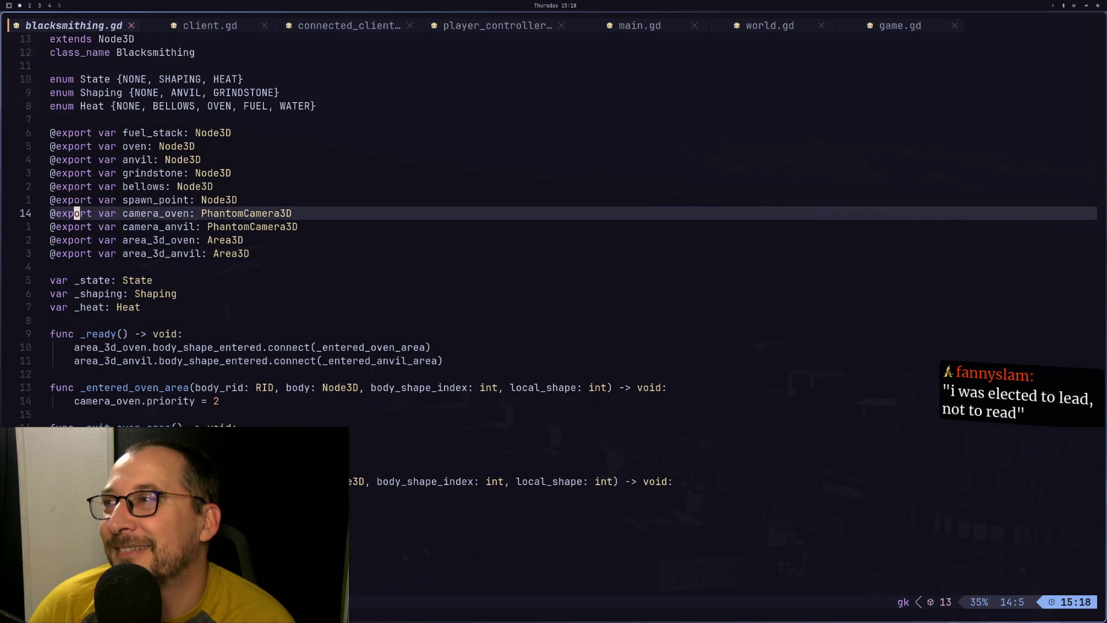
key("k")
key("k")
key("k")
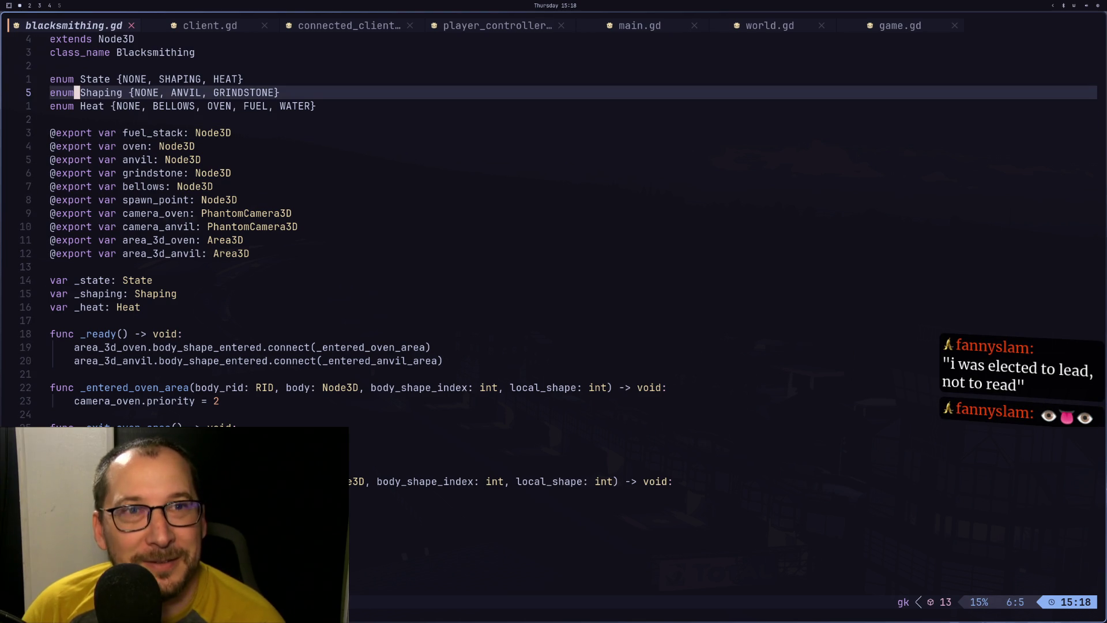
key("j")
key("j")
key("j")
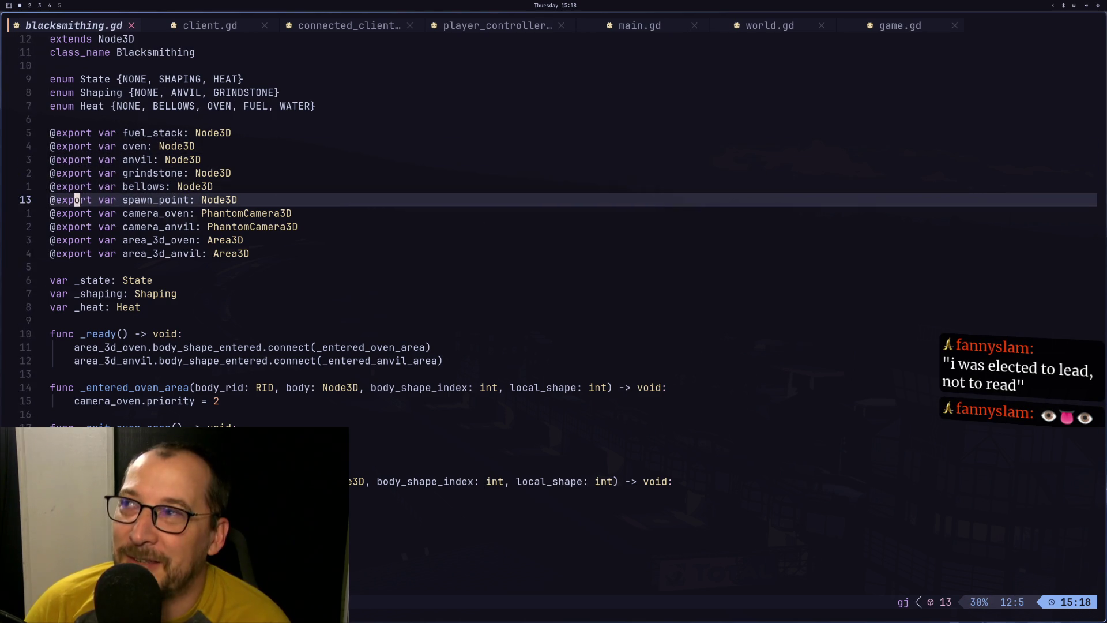
key("k")
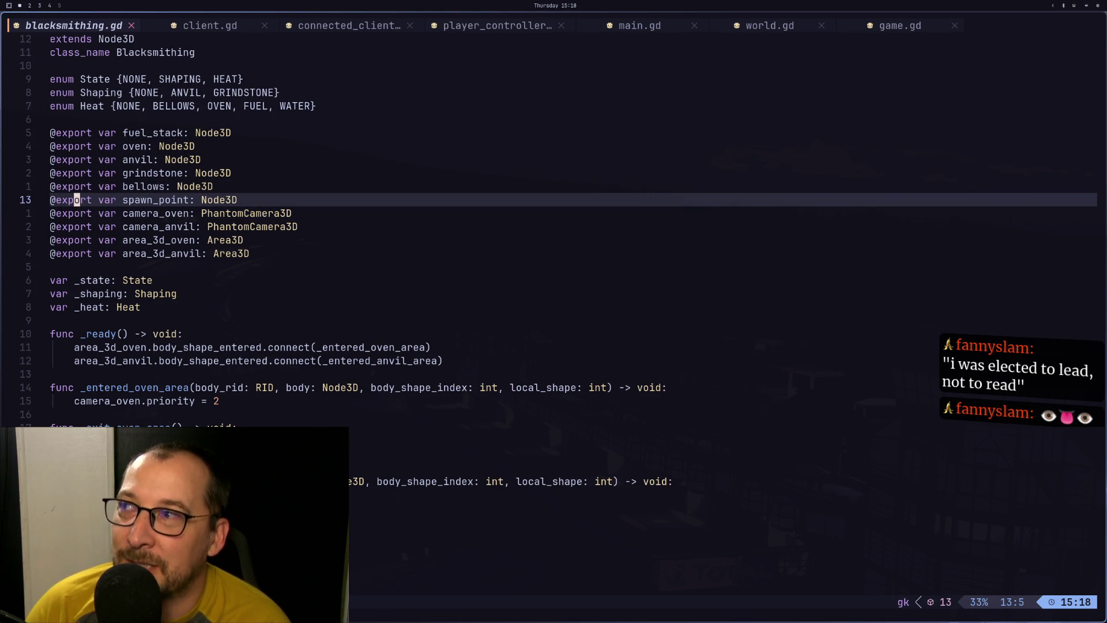
key("k")
key("k")
key("k")
key("k")
Glance at the scene in Godot, then move to the end of blacksmithing.gd
key("ctrl+6")
key("ctrl+6")
key("super+2")
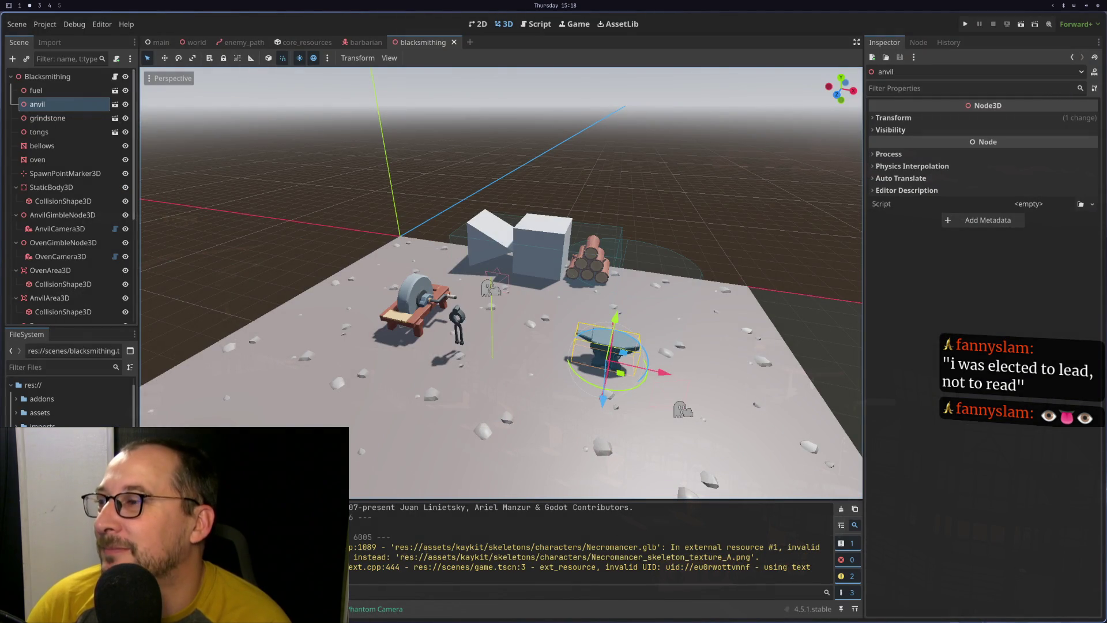
key("super+1")
key("j")
key("j")
key("j")
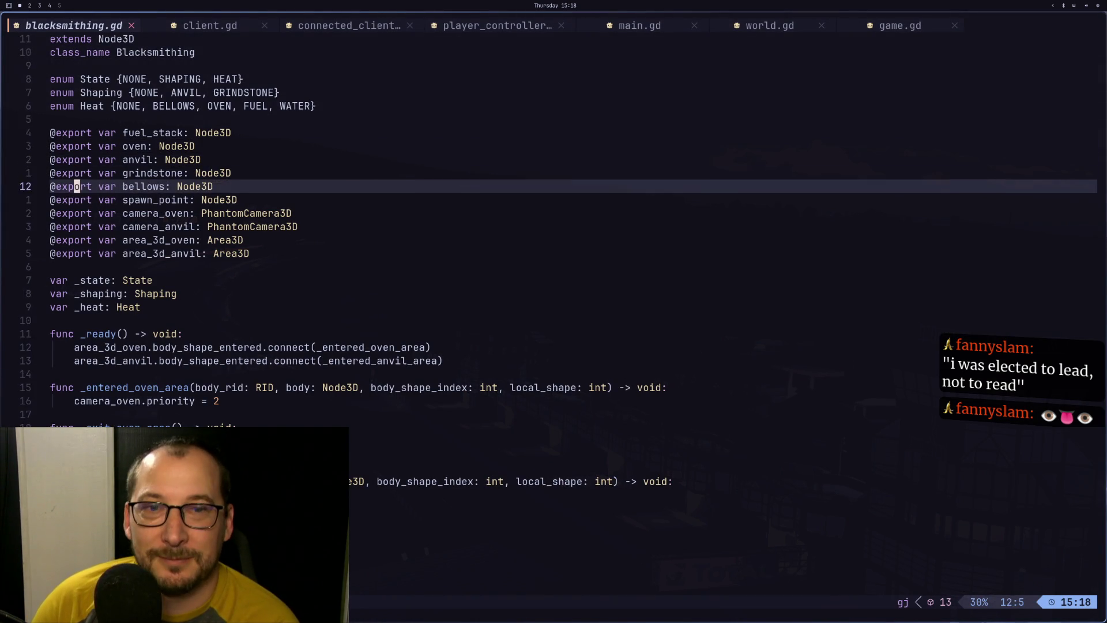
key("k")
key("k")
key("k")
key("k")
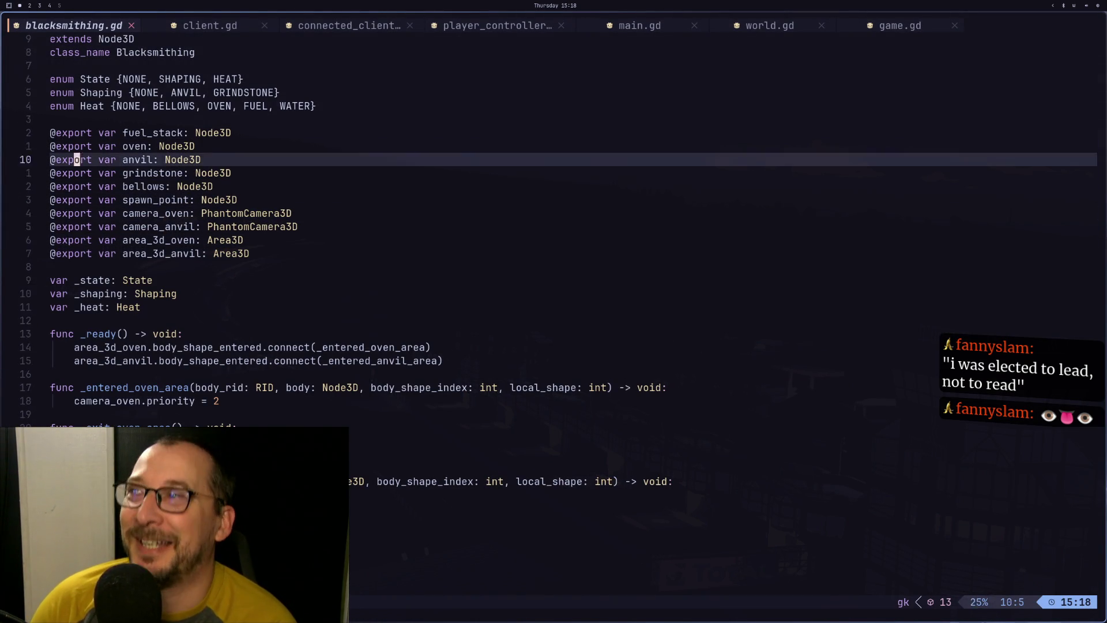
key("j")
key("j")
key("j")
key("j")
key("j")
key("j")
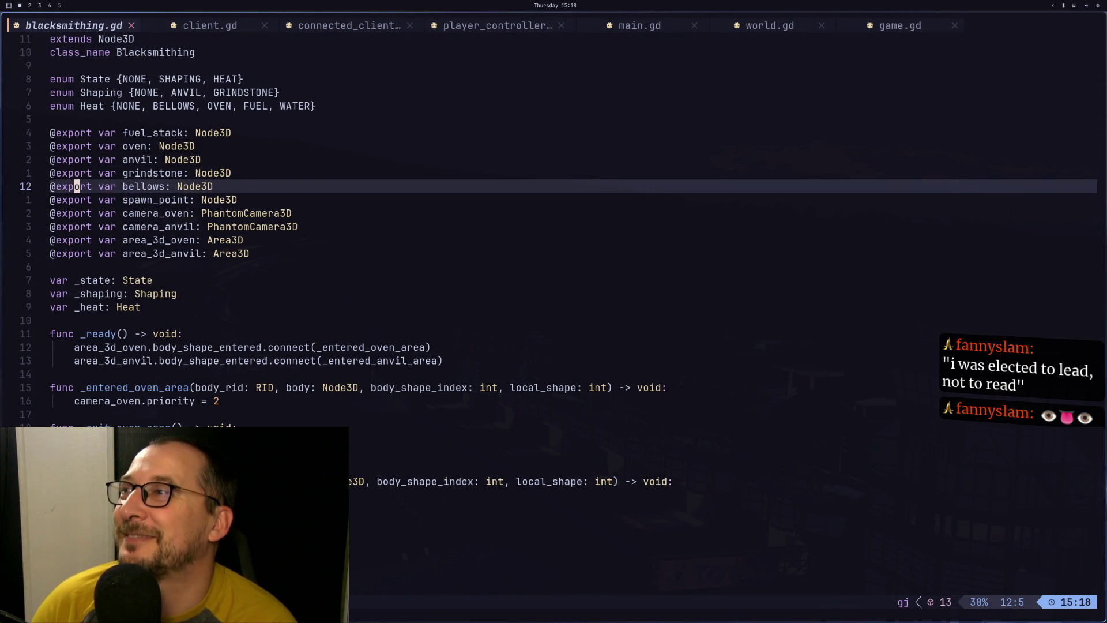
key("super+2")
key("super+1")
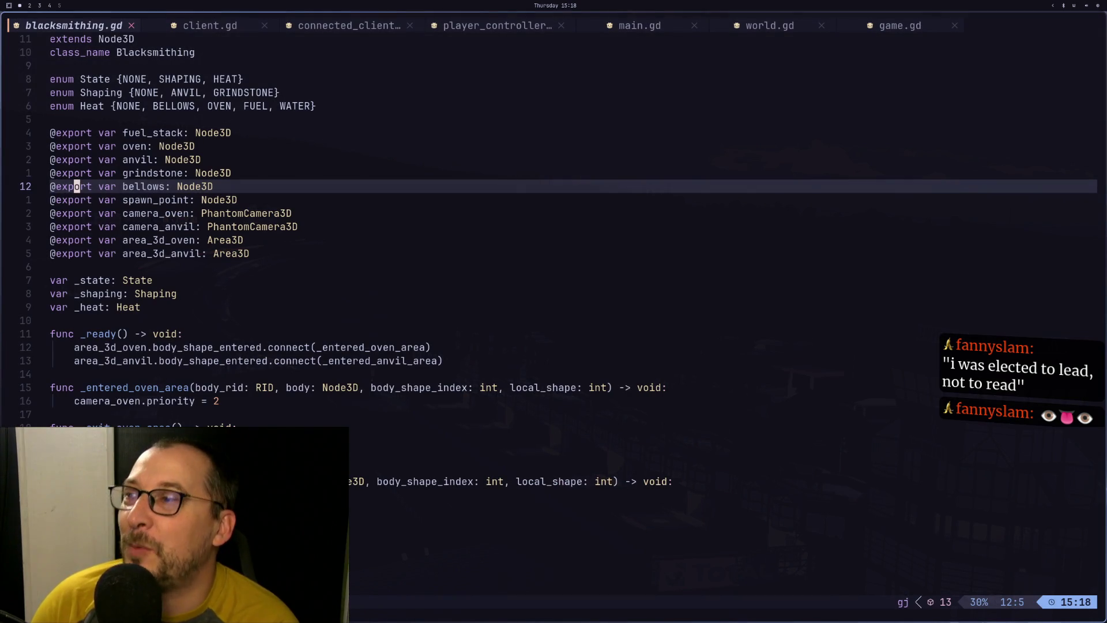
key("j")
key("j")
key("j")
key("j")
key("j")
key("j")
key("j")
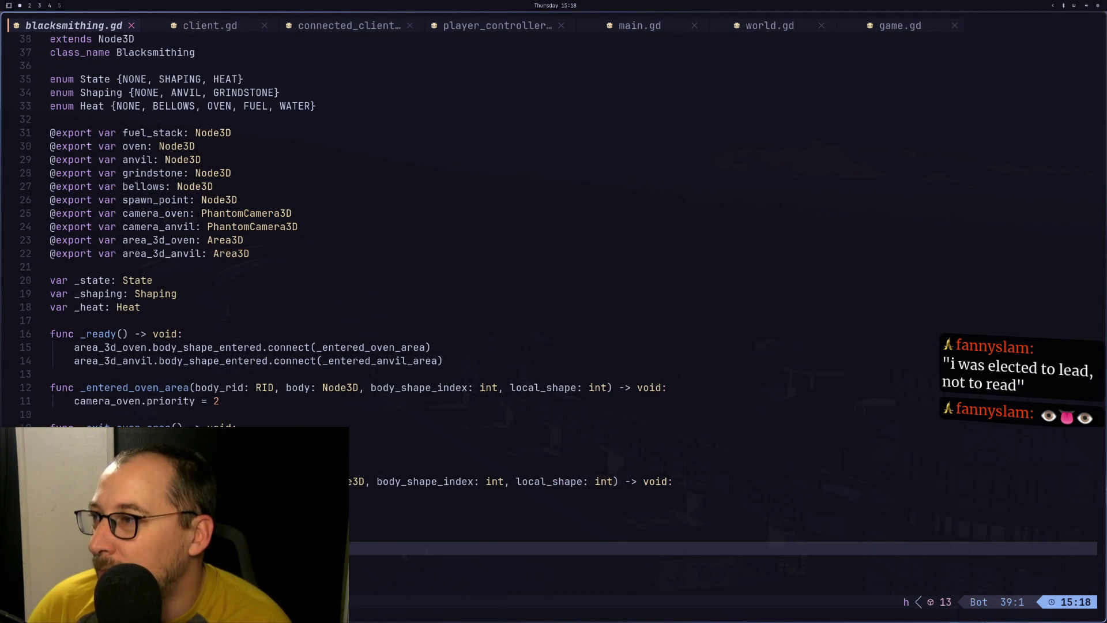
Add an _exit_oven_area function at the end that sets camera_oven.priority = 0
key("o")
key("Return")
type("fun")
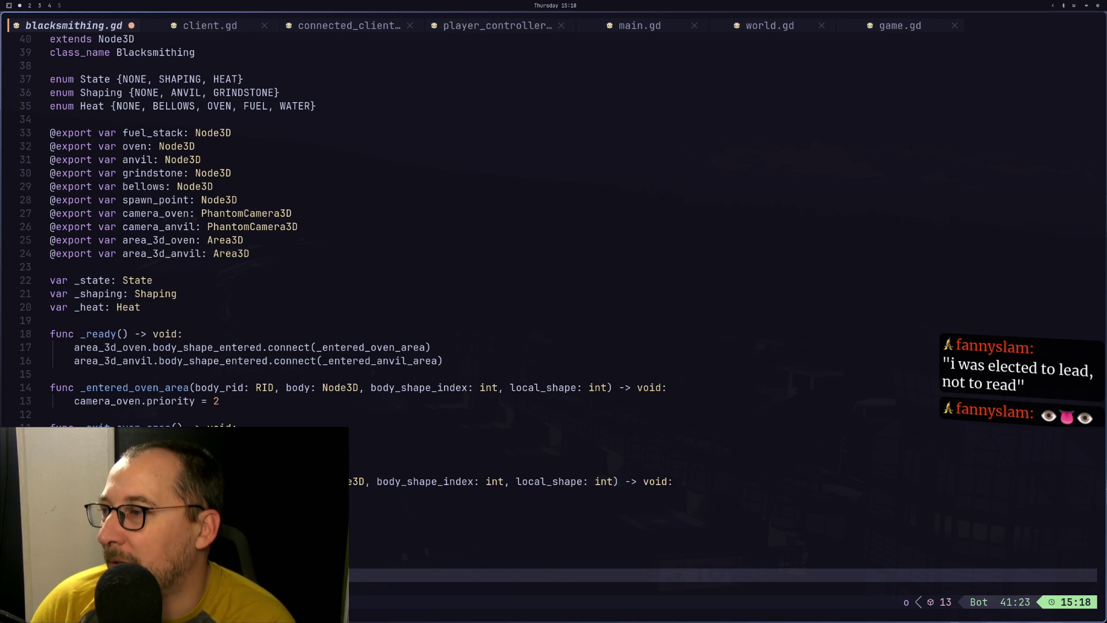
key("Return")
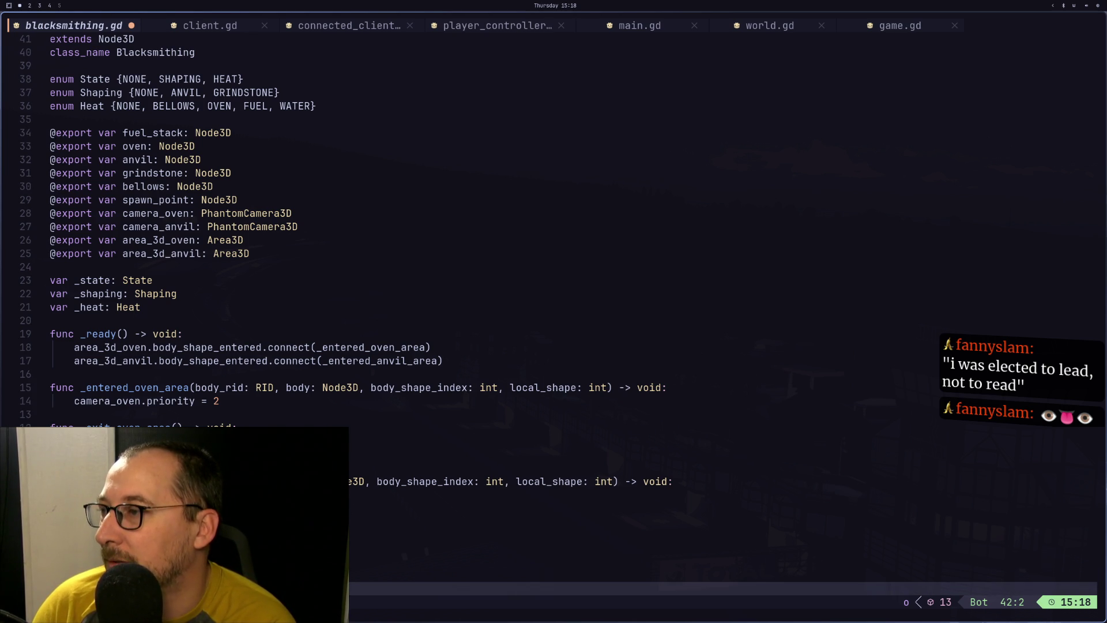
type("ca")
key("Escape")
key("k")
type("Ariority")
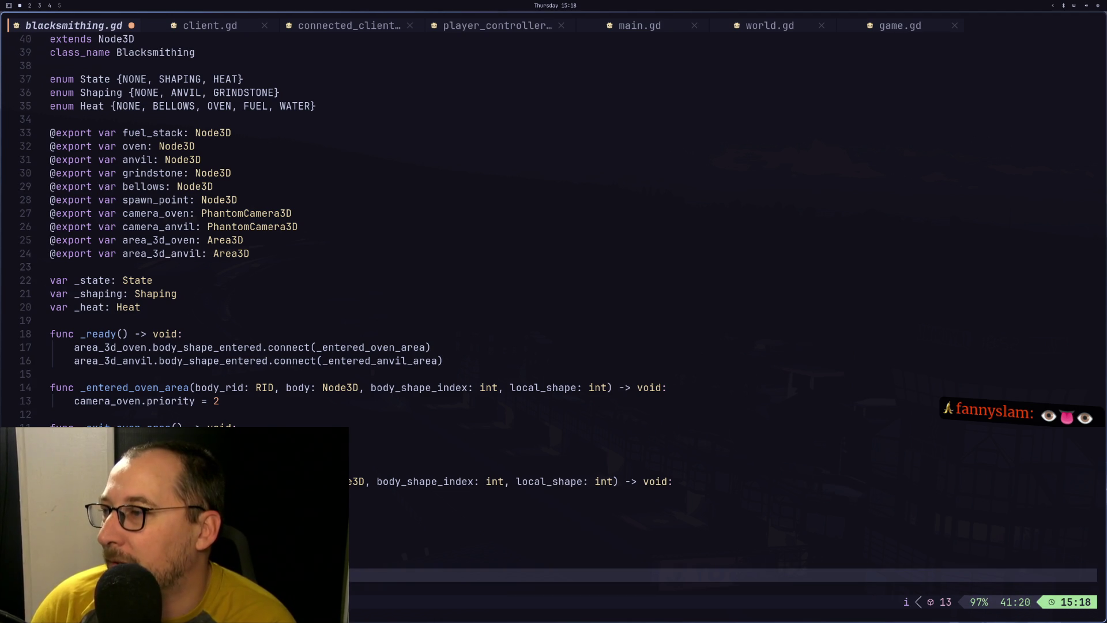
type("=")
Add the Game.follow_player() call to the function body and fix typos
key("Return")
type("camera")
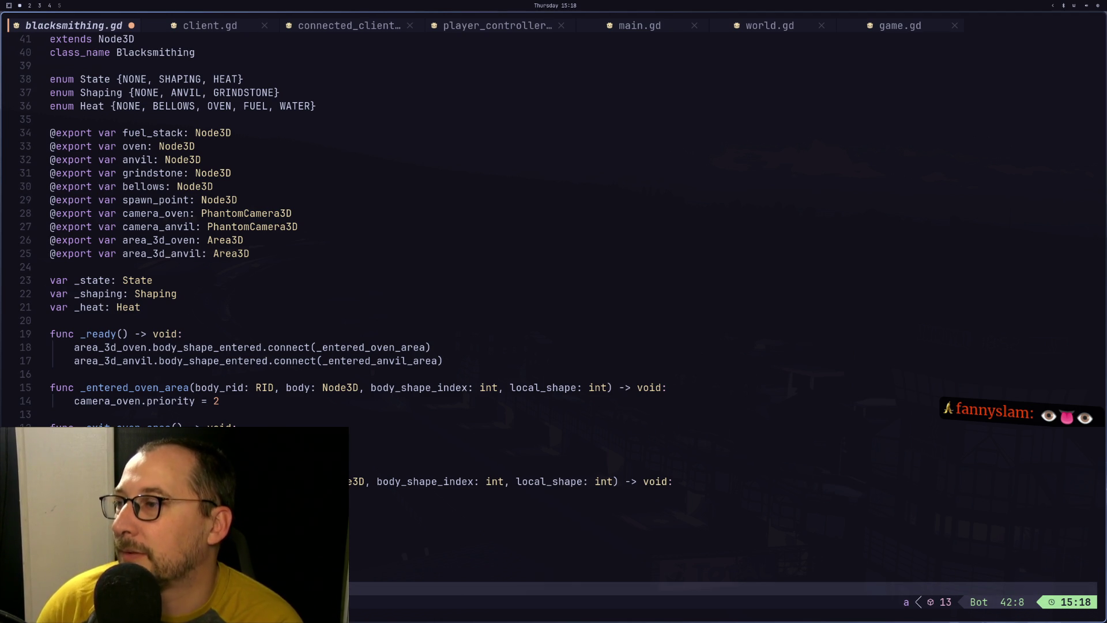
key("Return")
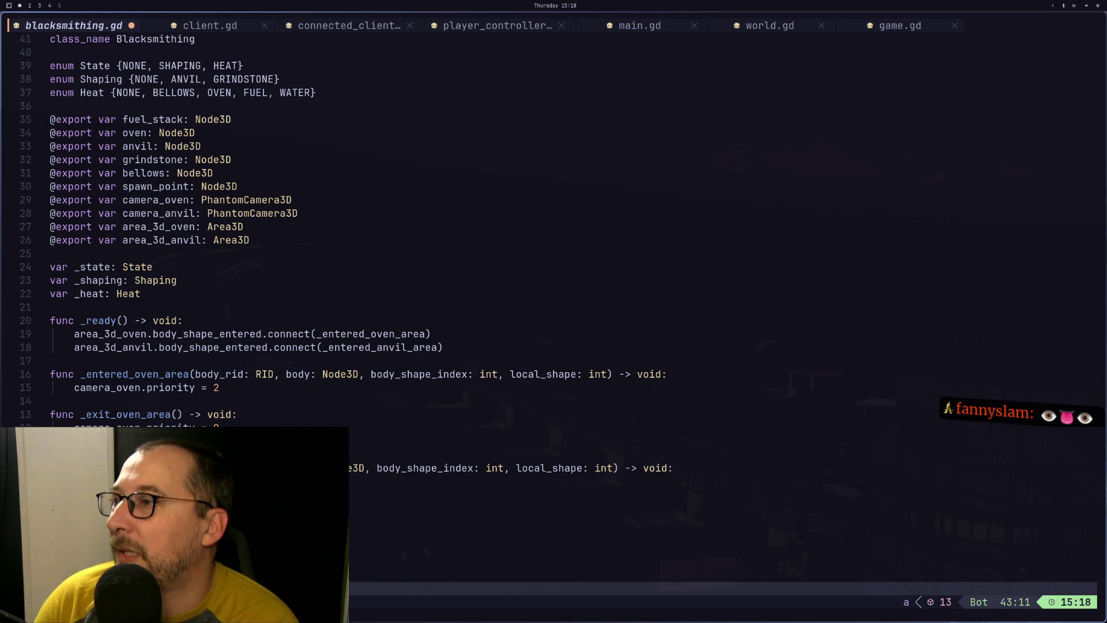
key("Return")
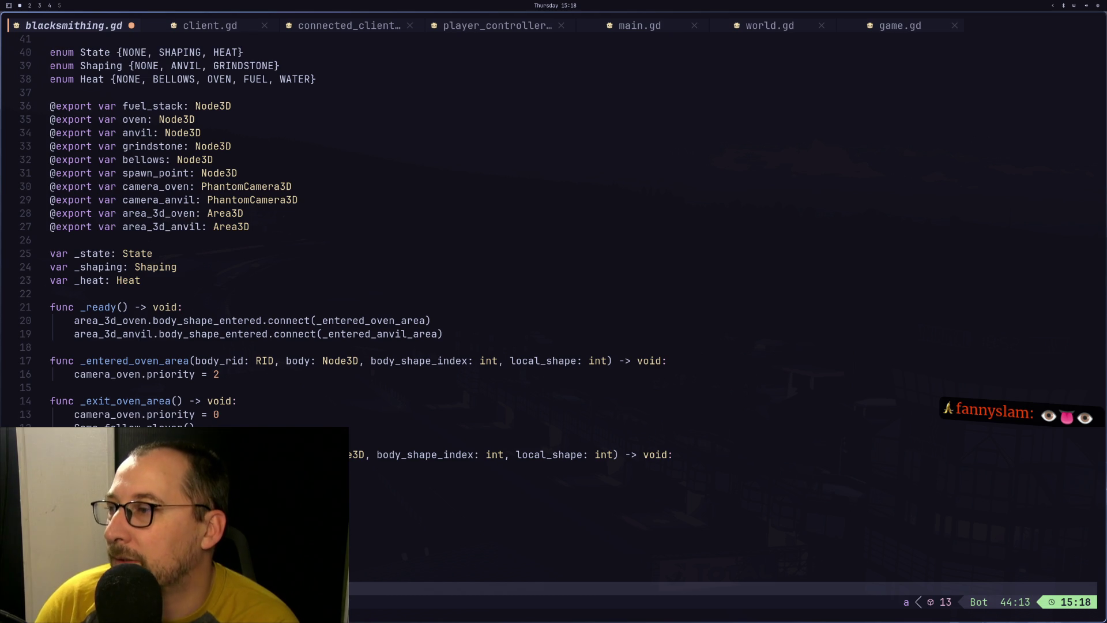
key("BackSpace")
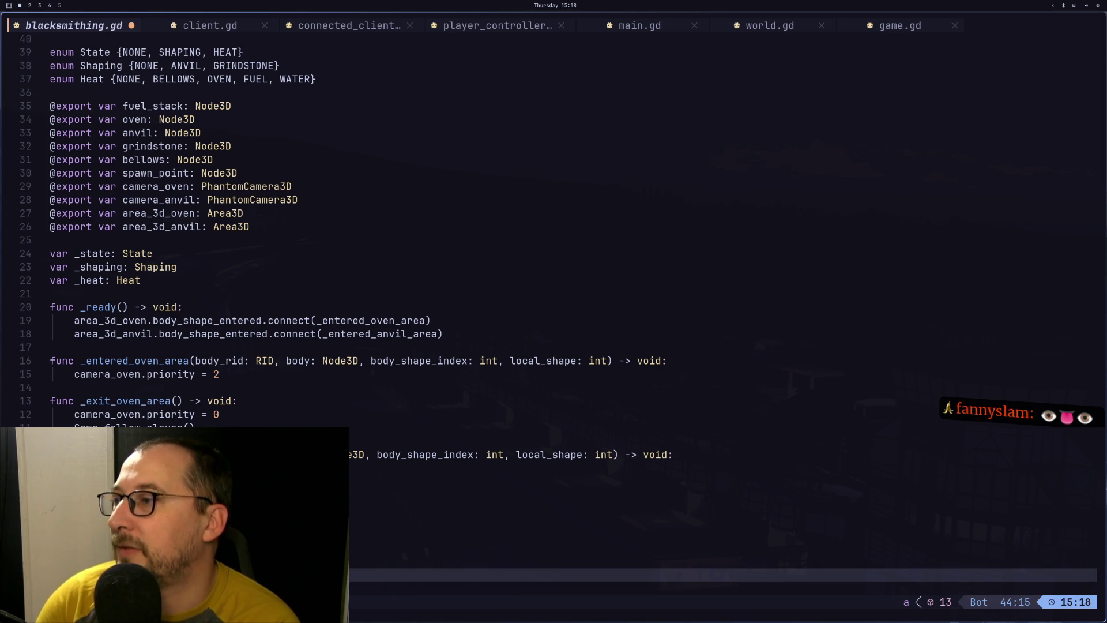
key("a")
key("Escape")
key("A")
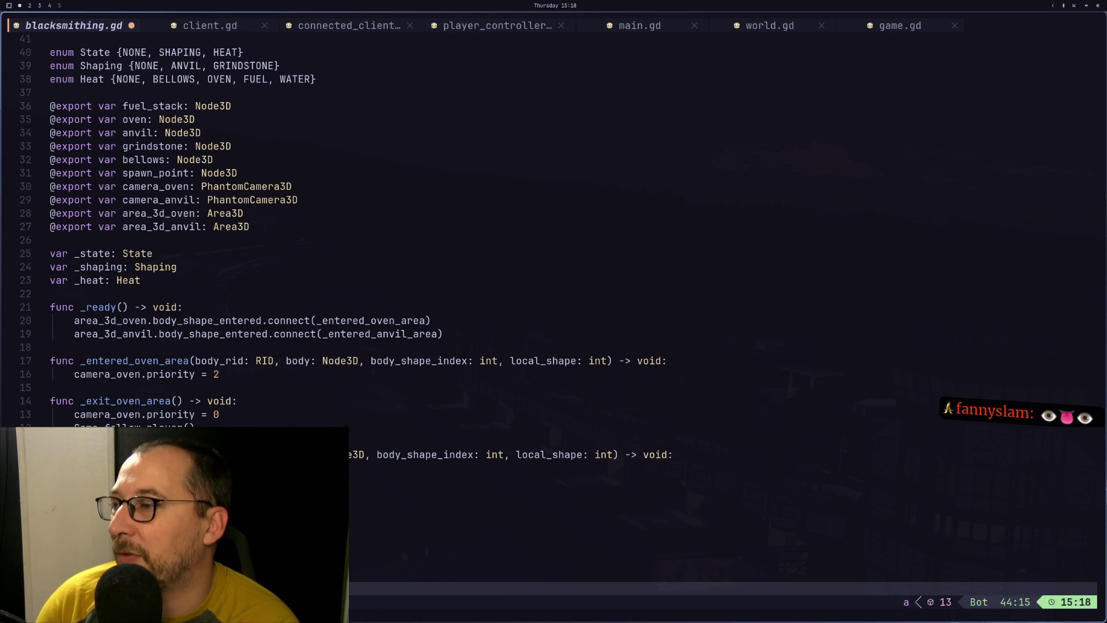
key("ctrl+w")
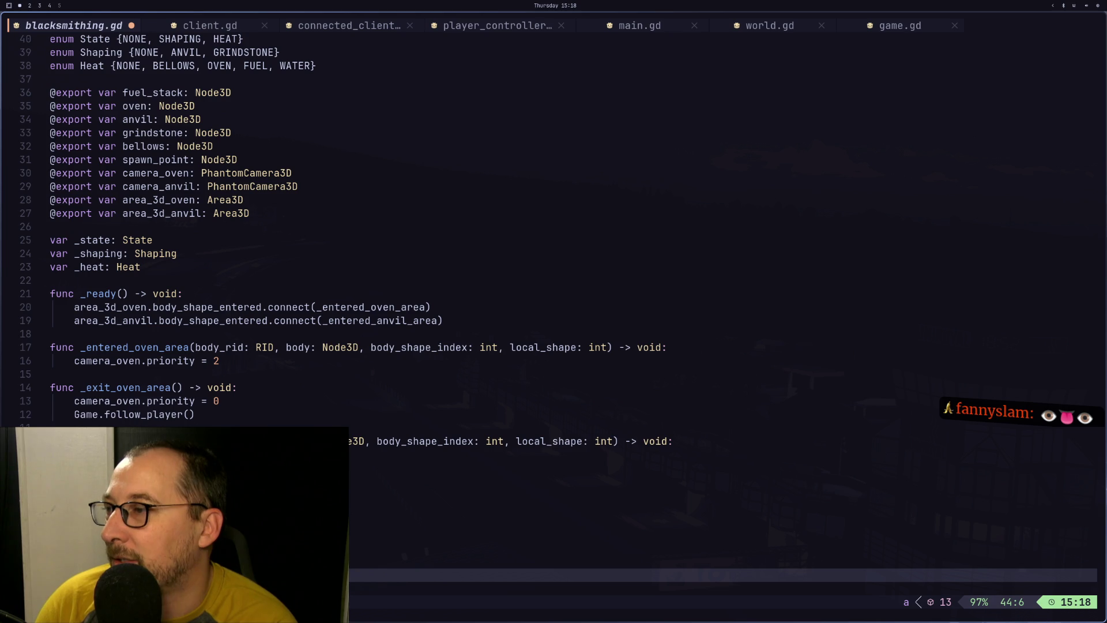
key("Return")
key("Escape")
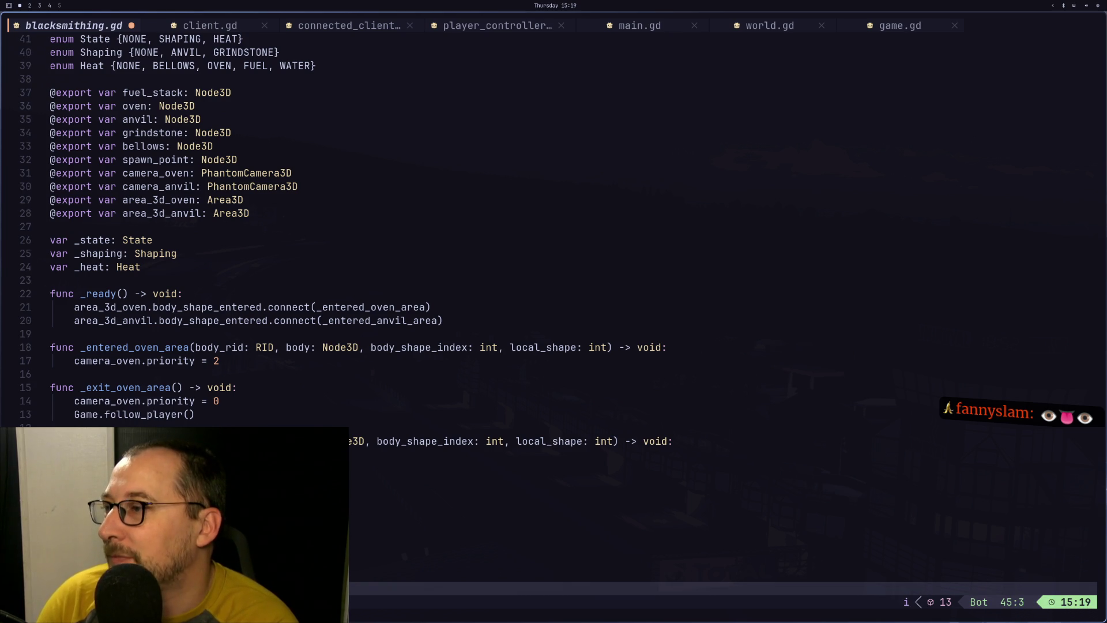
key("l")
key("a")
key("Return")
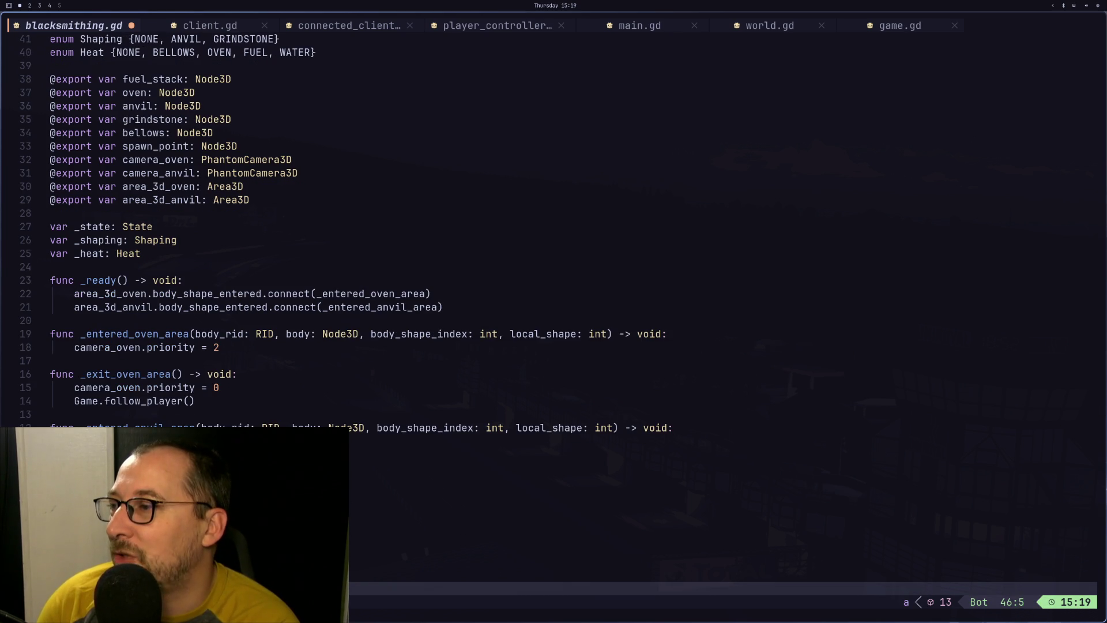
key("Escape")
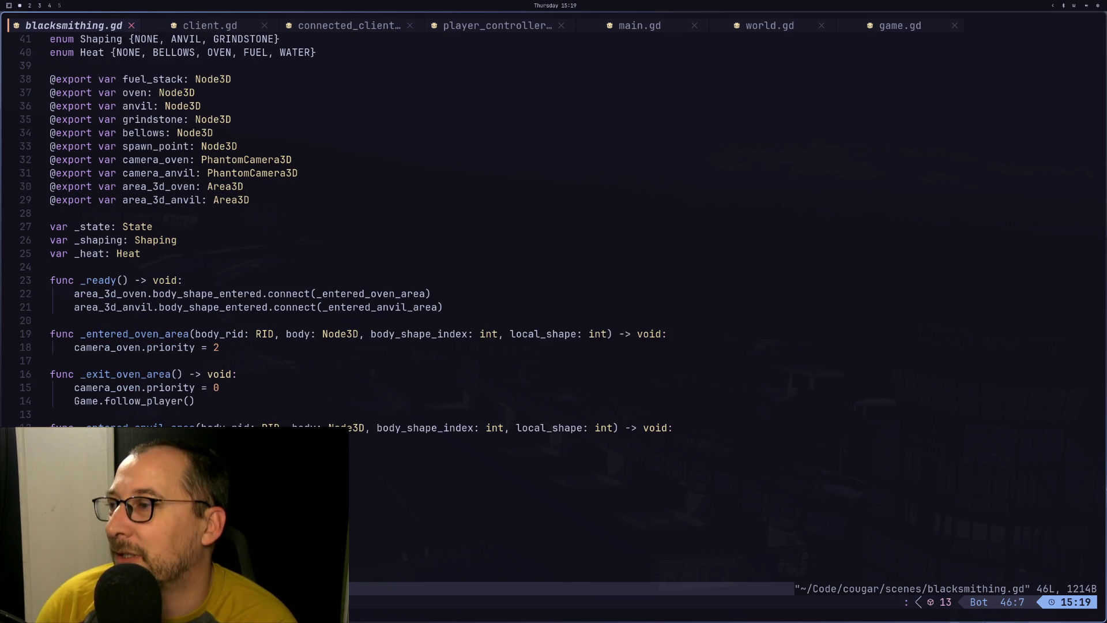
Move up past the State and Shaping enums to the area handler functions
key("k")
key("k")
key("k")
key("k")
key("k")
key("k")
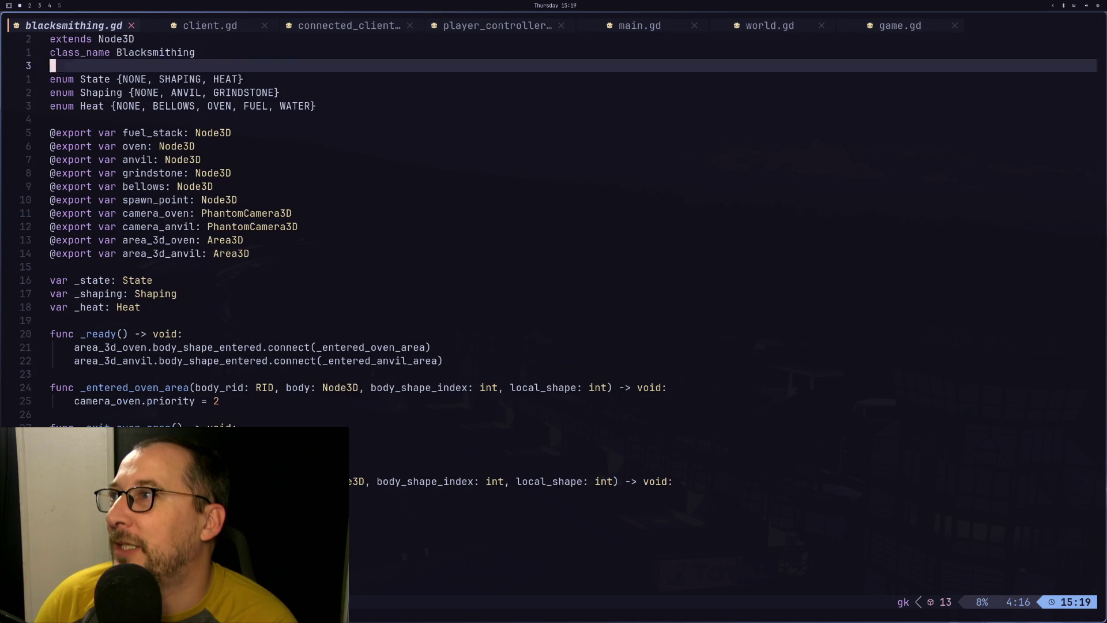
key("k")
key("k")
key("k")
key("j")
key("j")
key("j")
key("j")
key("j")
key("j")
key("k")
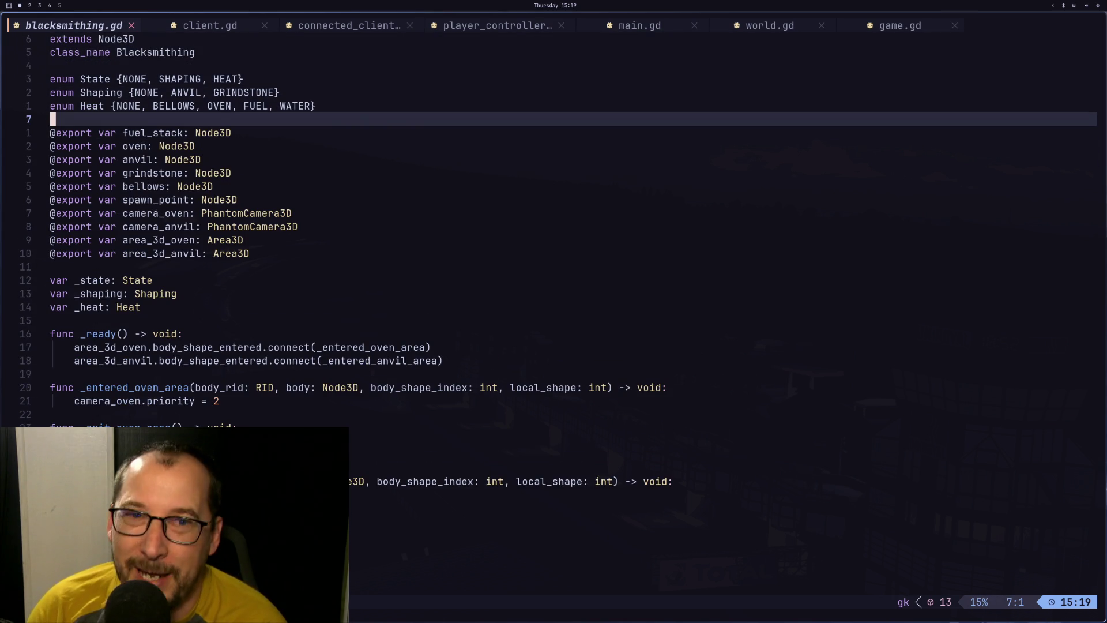
key("k")
key("k")
key("k")
key("k")
key("j")
key("j")
key("j")
key("j")
key("j")
key("j")
key("j")
key("j")
key("k")
key("k")
key("k")
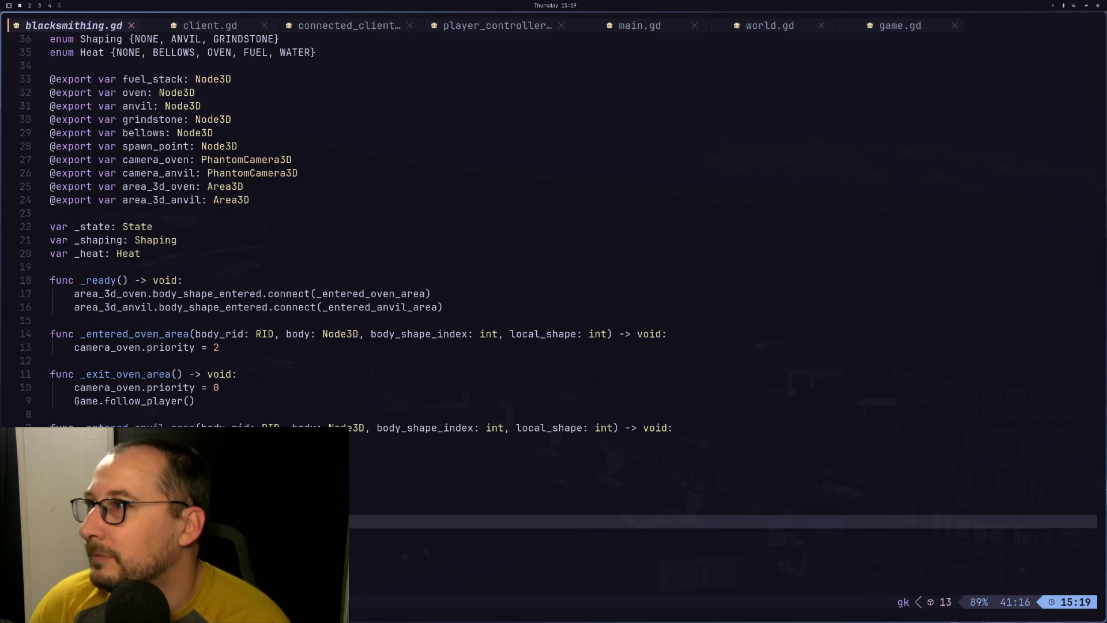
key("j")
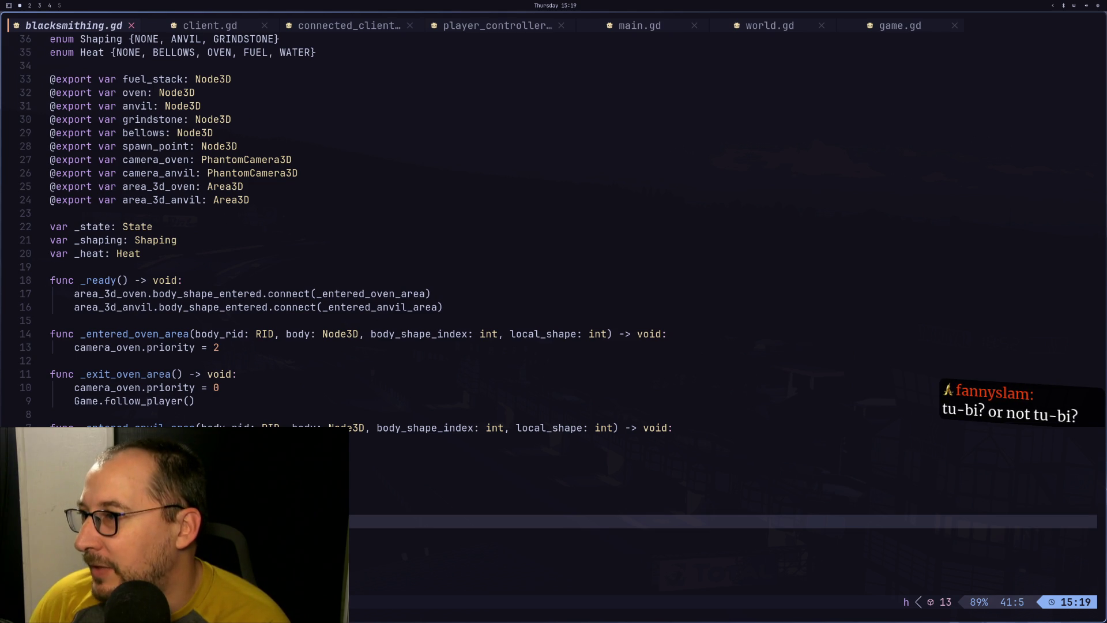
key("j")
key("2")
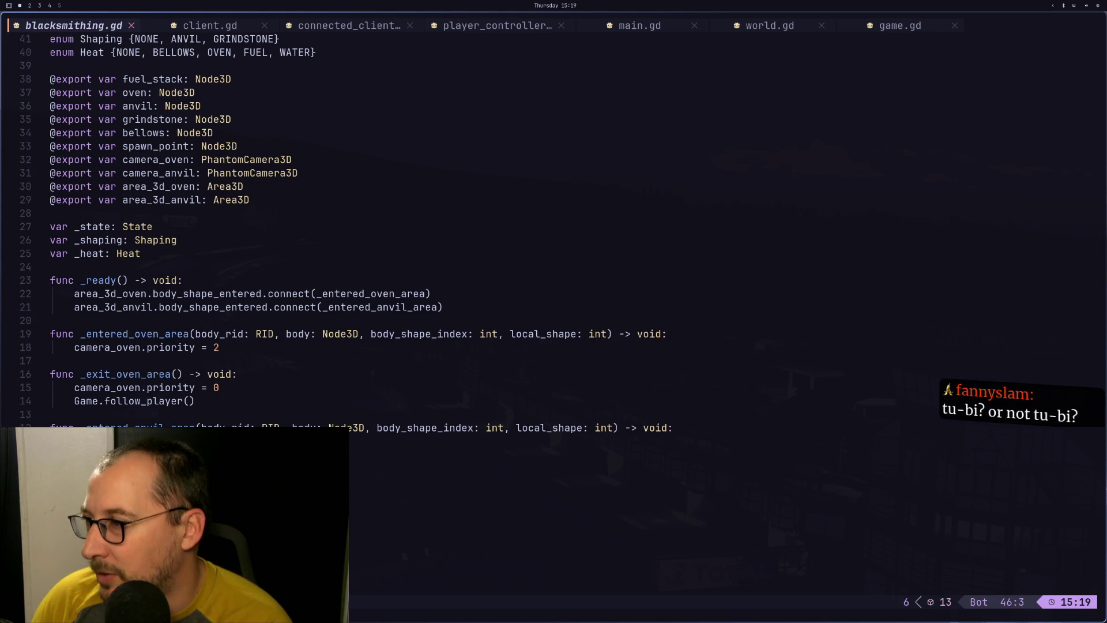
Copy the handler lines, paste them, then undo the paste and jump to the file's end
key("y")
key("j")
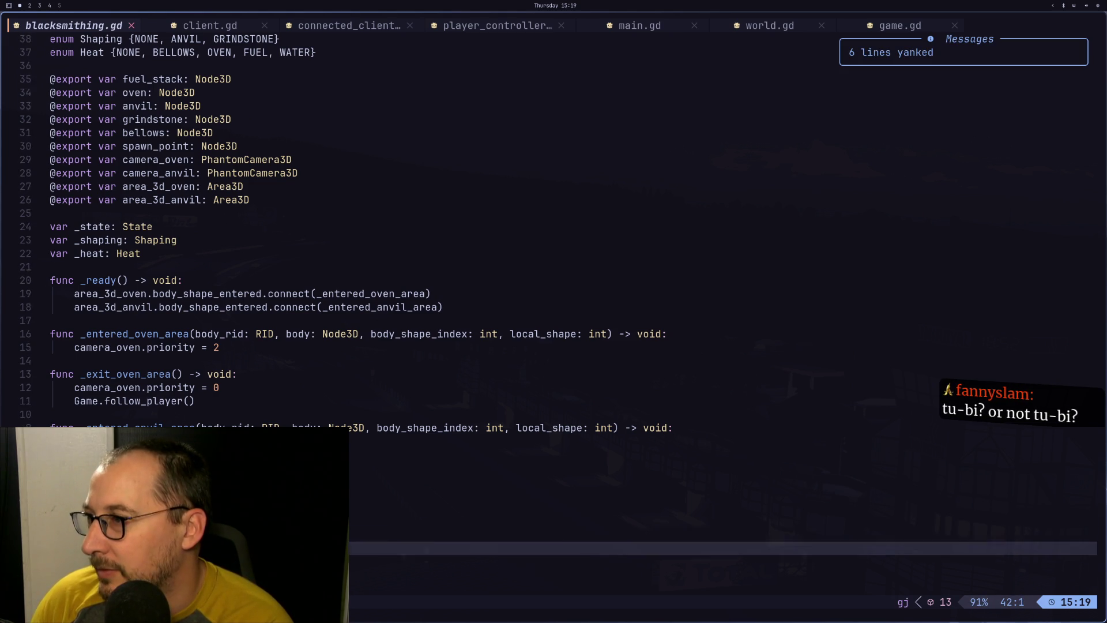
key("j")
key("j")
key("j")
key("p")
key("u")
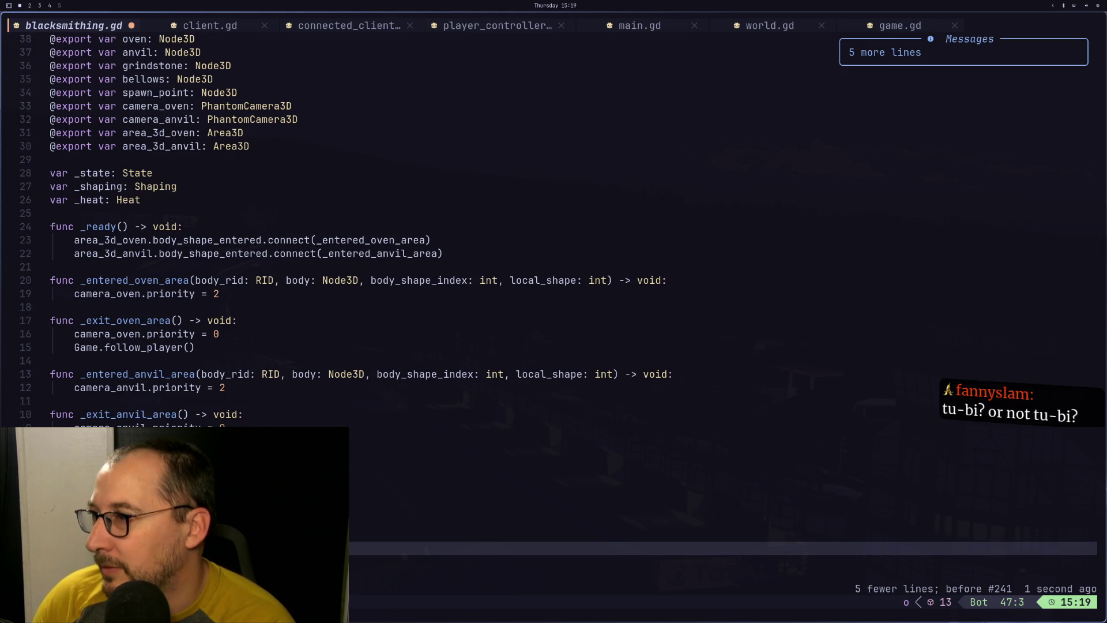
key("j")
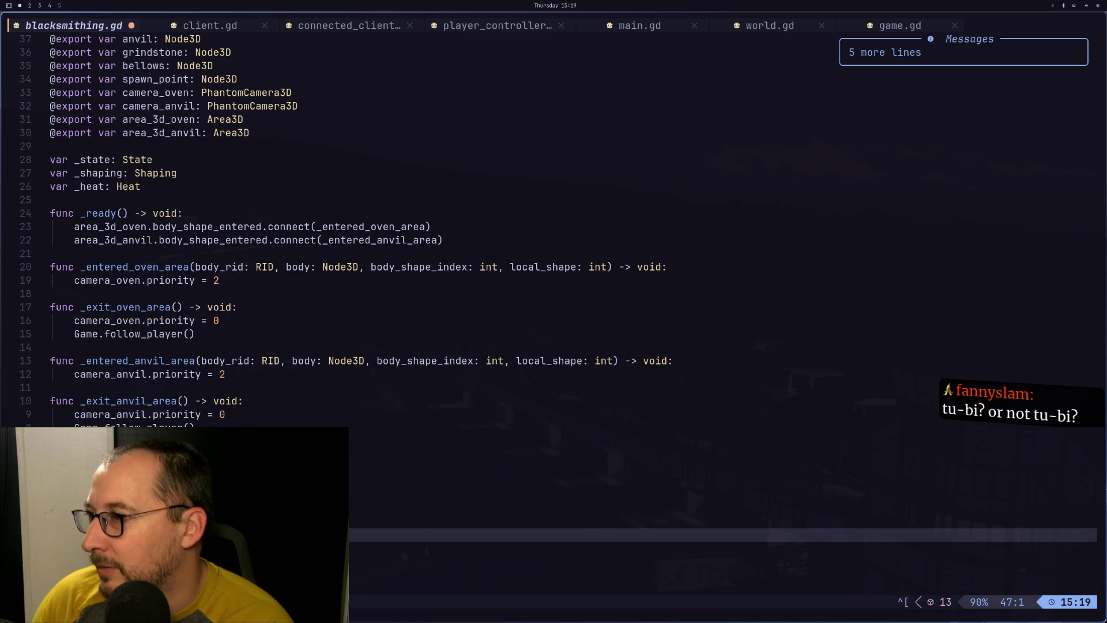
key("G")
Add func _set_state(value: State) with a match on State.SHAPING and State.HEAT
key("o")
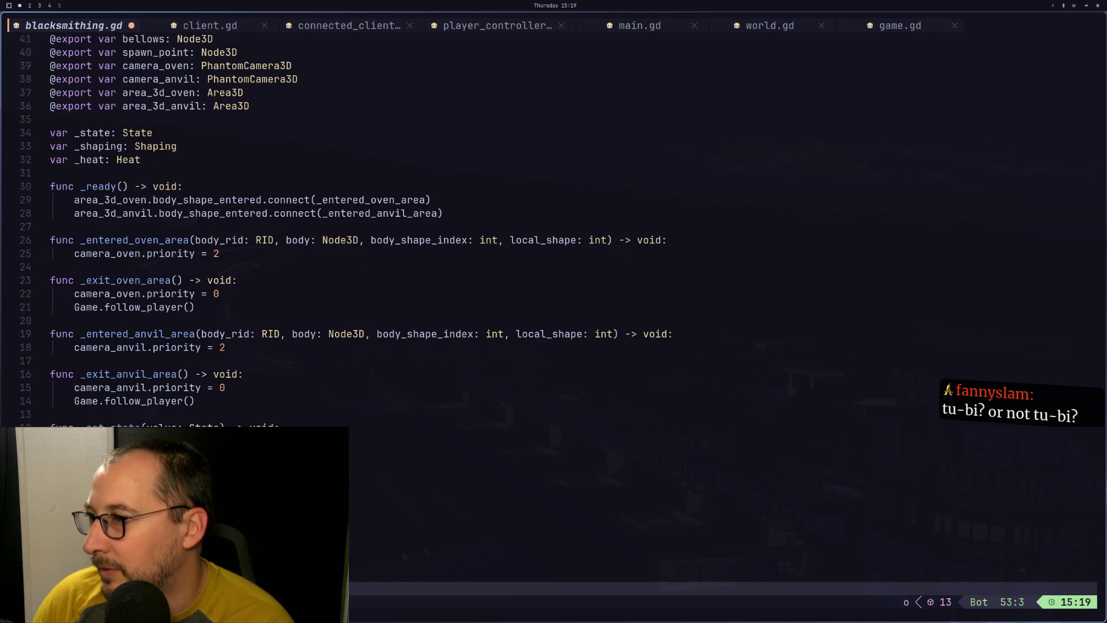
key("Escape")
key("[")
key("Escape")
key("k")
key("a")
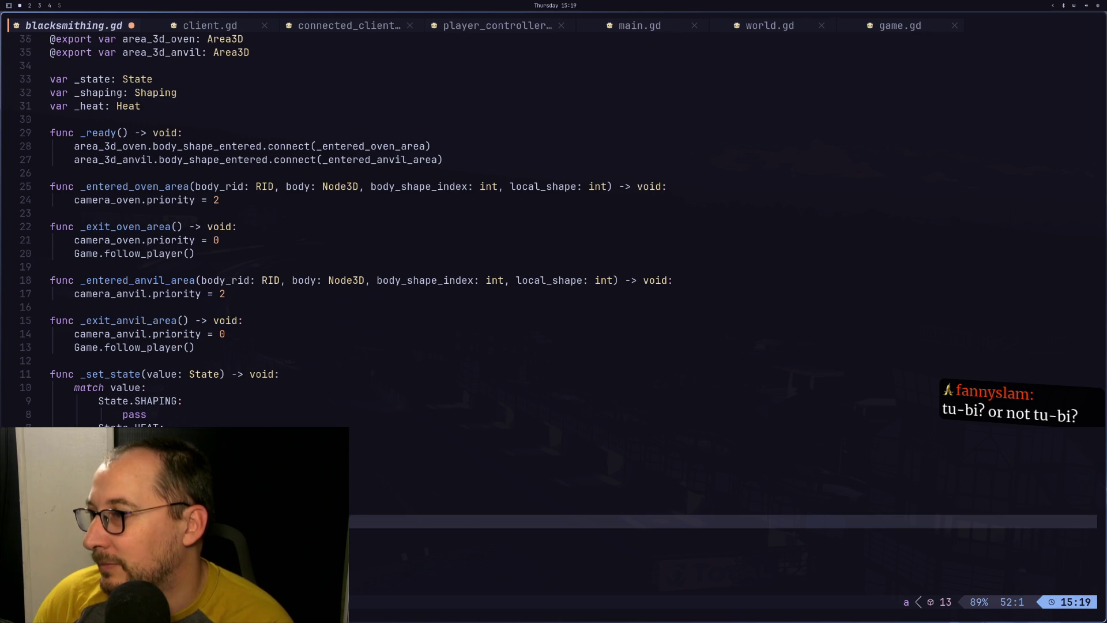
key("Return")
key("Escape")
key("j")
key("j")
key("j")
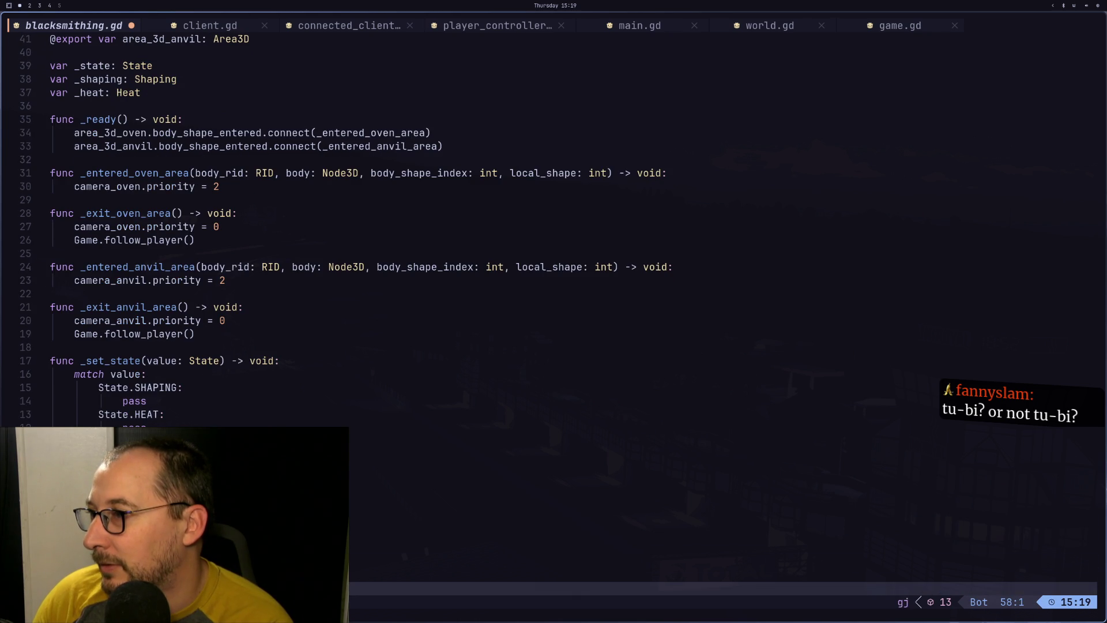
key("a")
key("Escape")
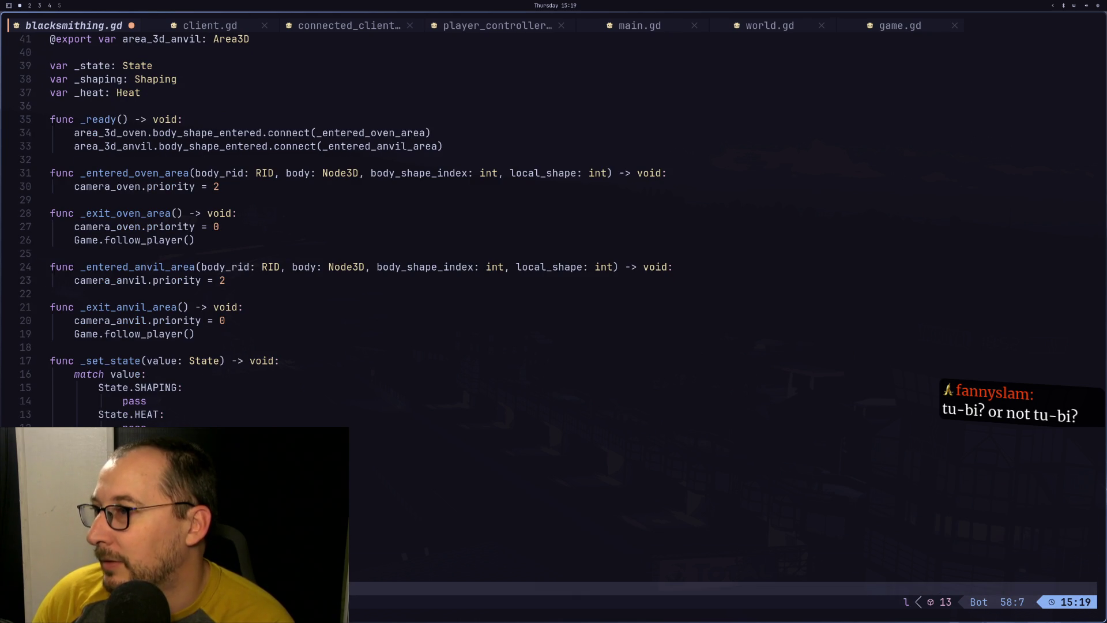
Fill the match branches with placeholder pass statements
key("k")
key("k")
key("k")
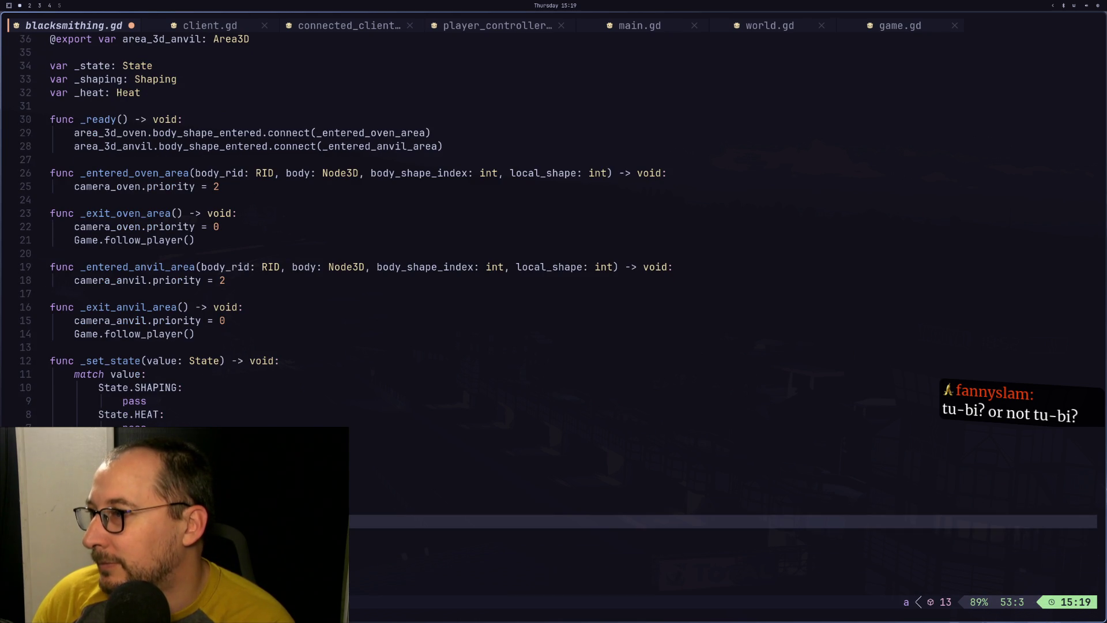
key("k")
key("k")
key("k")
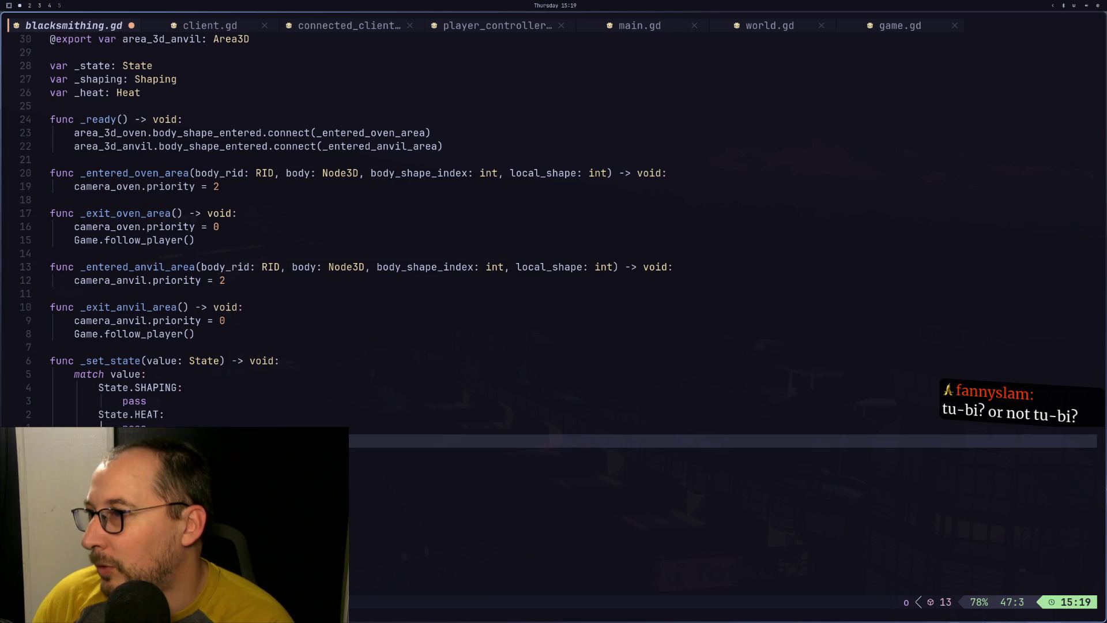
key("j")
key("l")
key("l")
key("l")
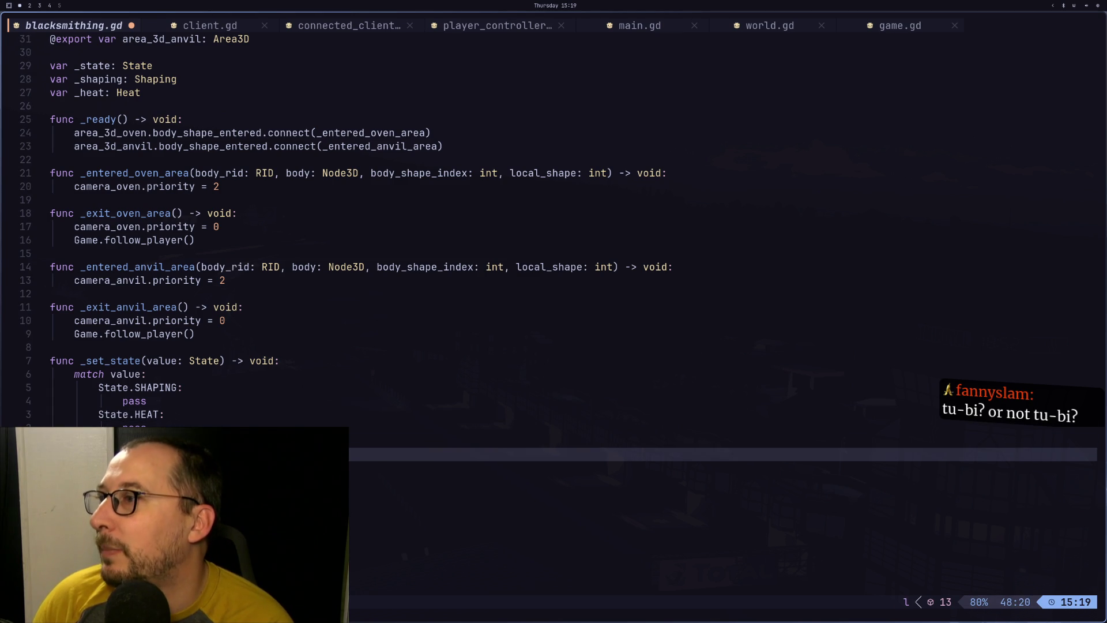
key("h")
key("h")
type("i")
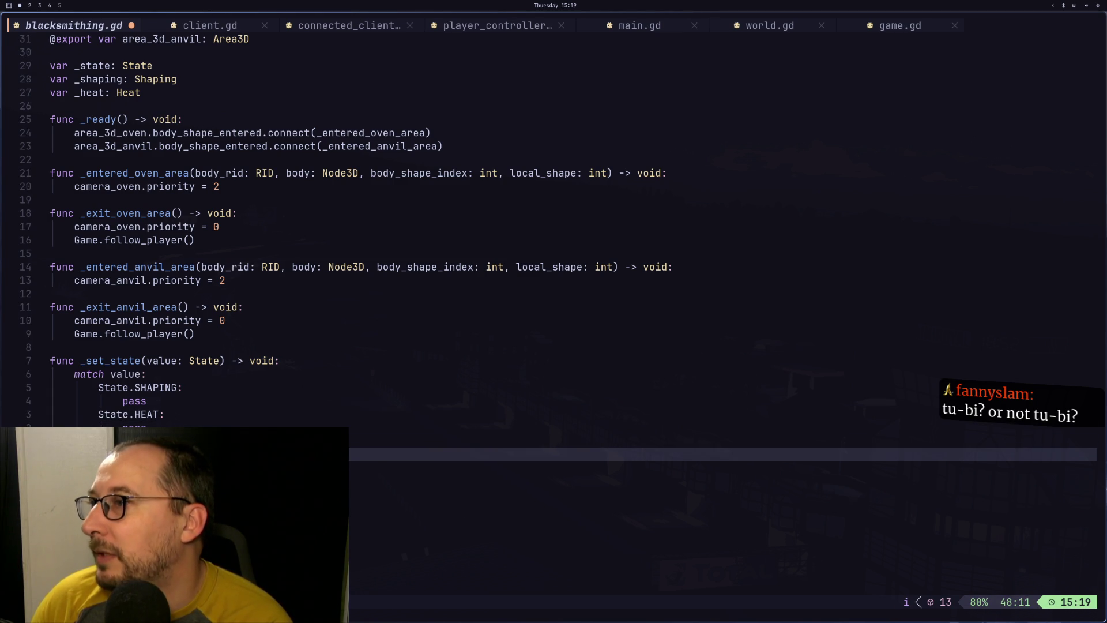
type("pass")
key("Escape")
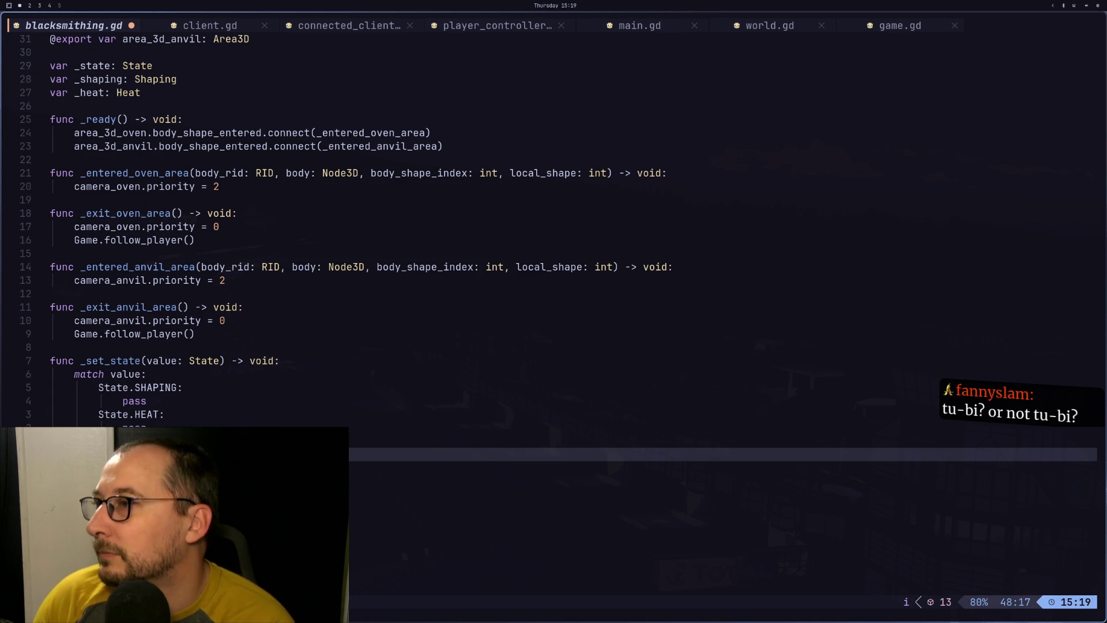
Return to the _set_state match block and adjust its State.SHAPING branch line
key("j")
key("j")
key("j")
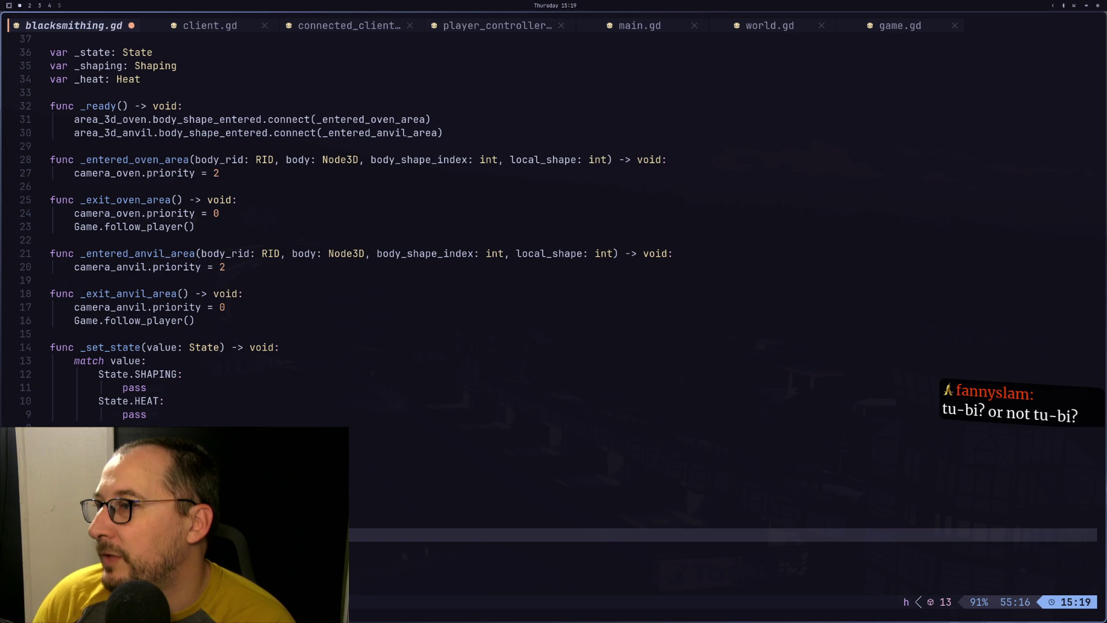
key("h")
key("i")
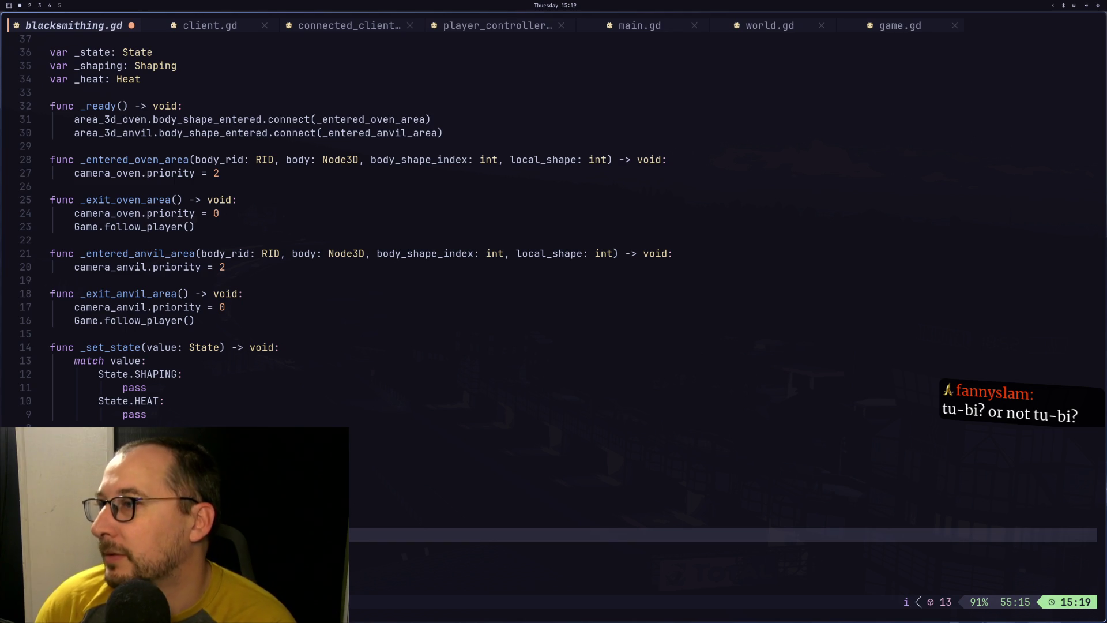
key("Escape")
key("k")
key("k")
key("k")
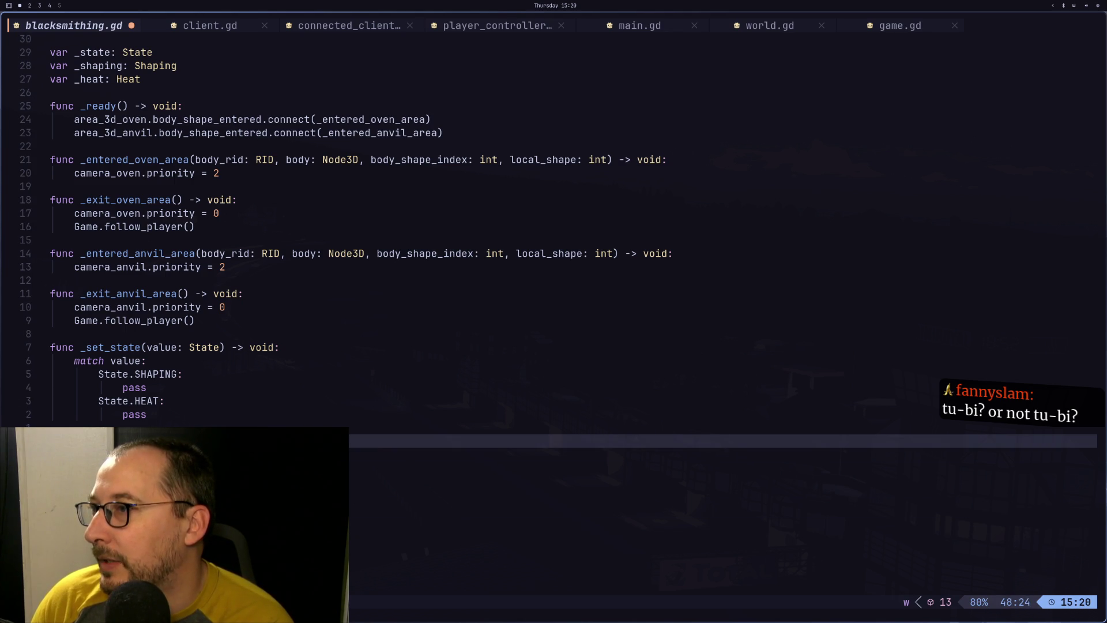
key("i")
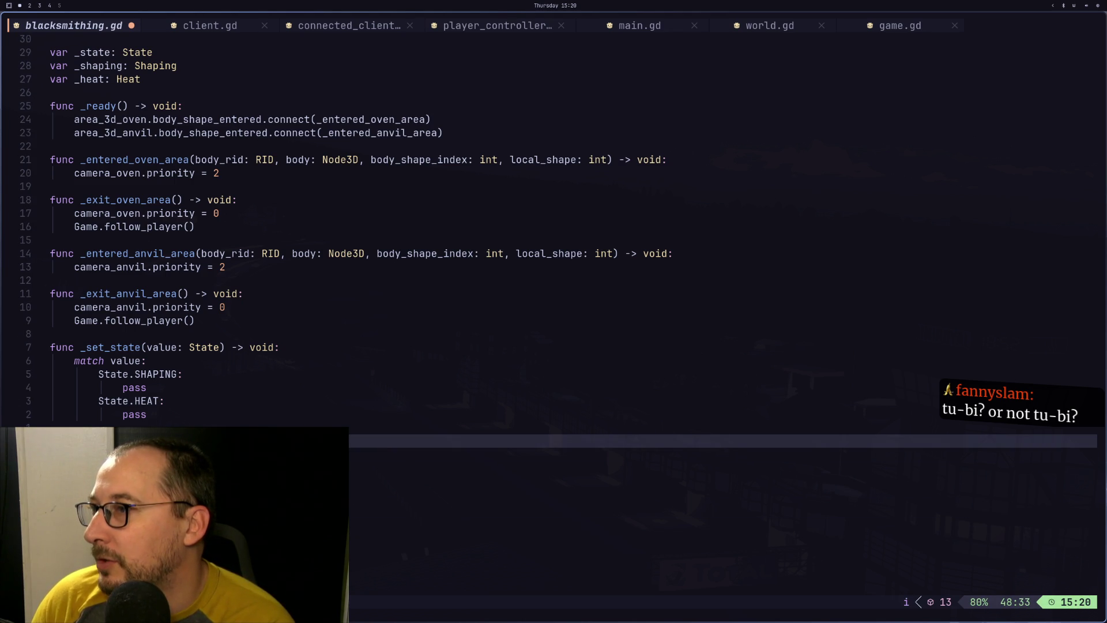
key("Escape")
key("j")
key("j")
key("k")
key("k")
key("k")
key("k")
key("k")
key("k")
key("k")
key("k")
Complete the State.HEAT branch of the _set_state match
key("j")
key("j")
key("j")
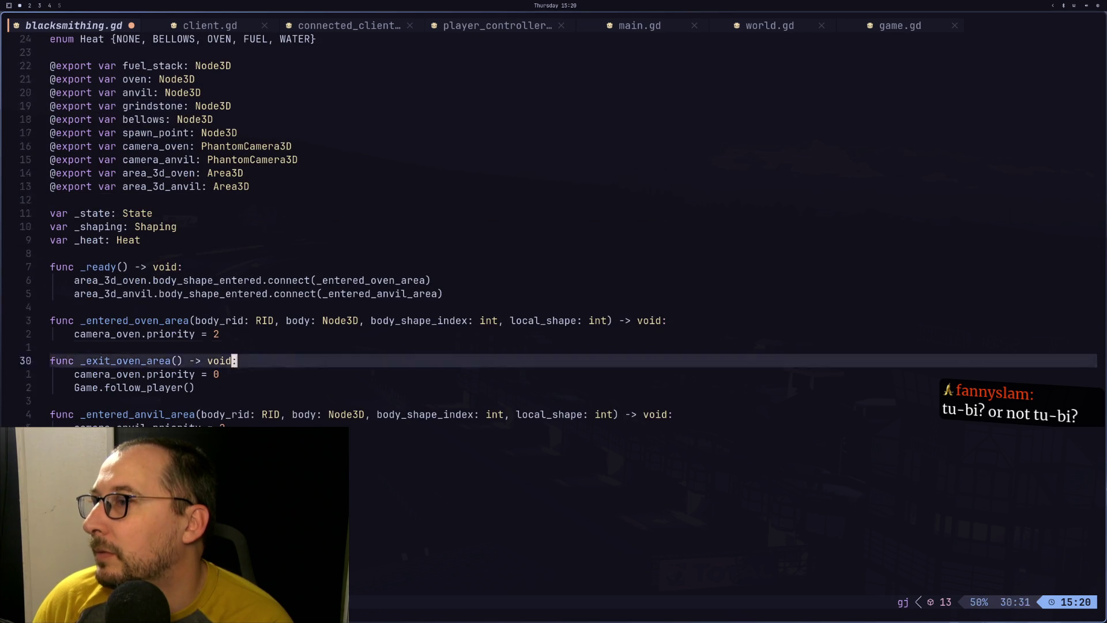
key("a")
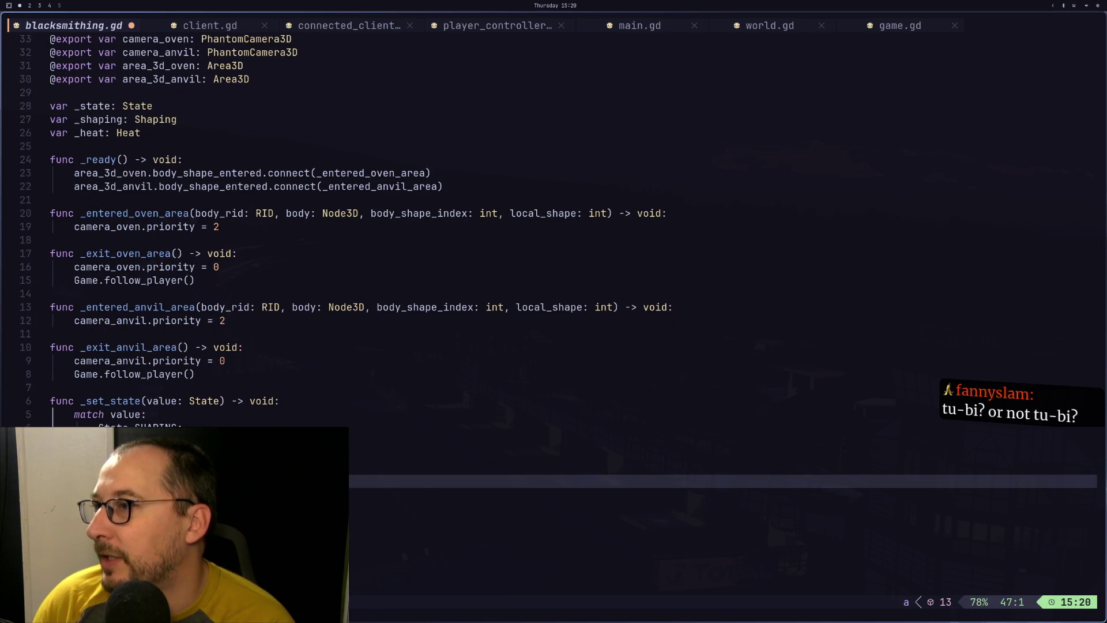
key("Escape")
key("w")
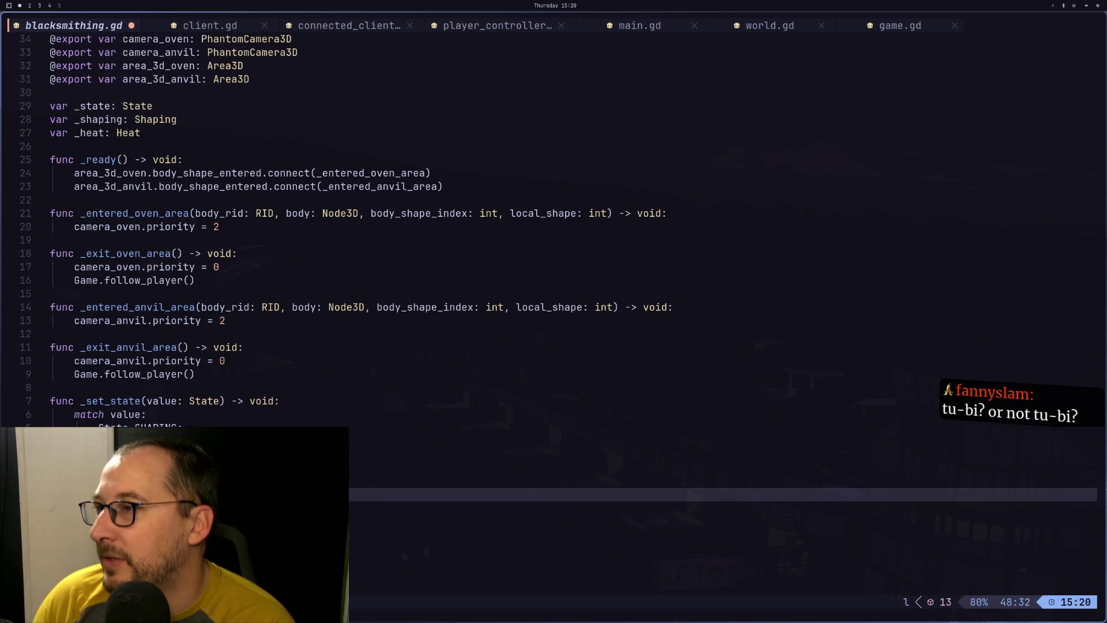
key("a")
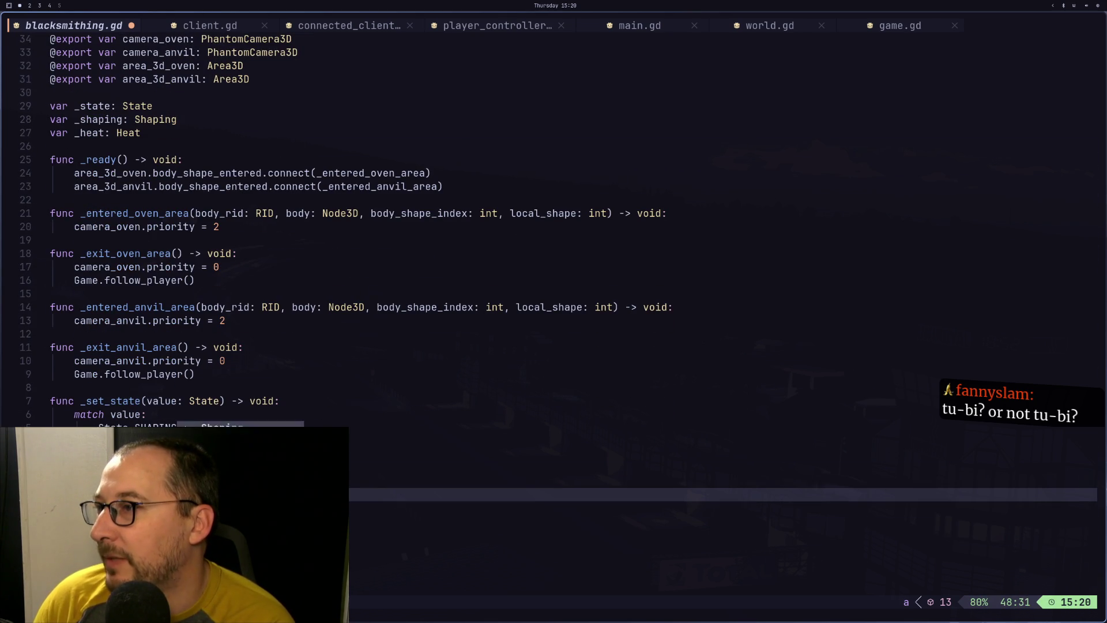
key("Escape")
key("j")
key("j")
key("j")
key("k")
key("k")
key("k")
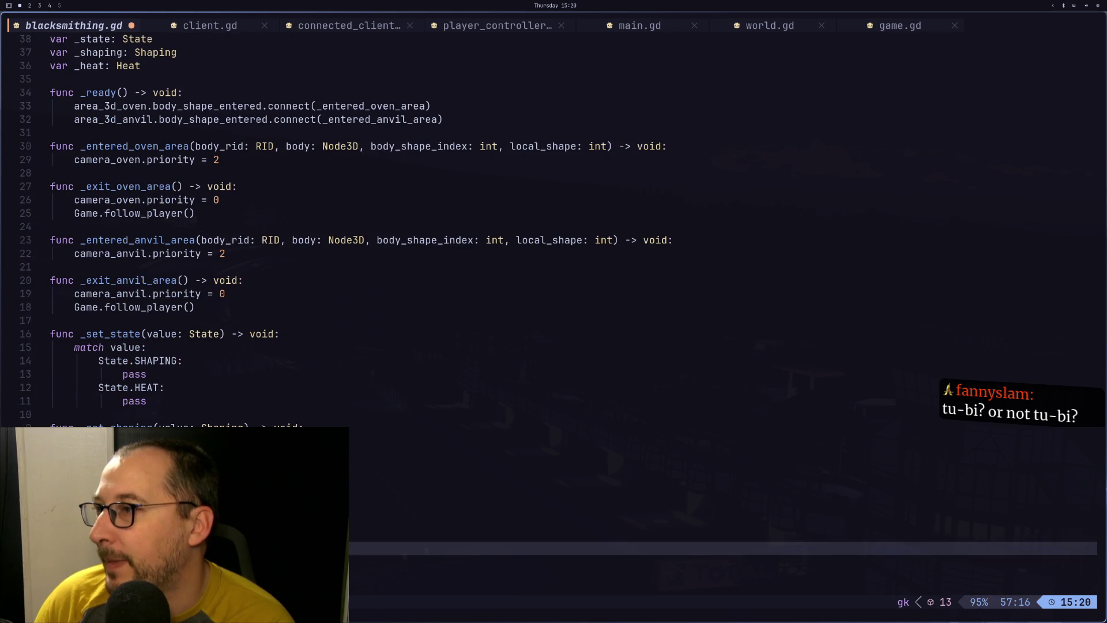
key("j")
key("h")
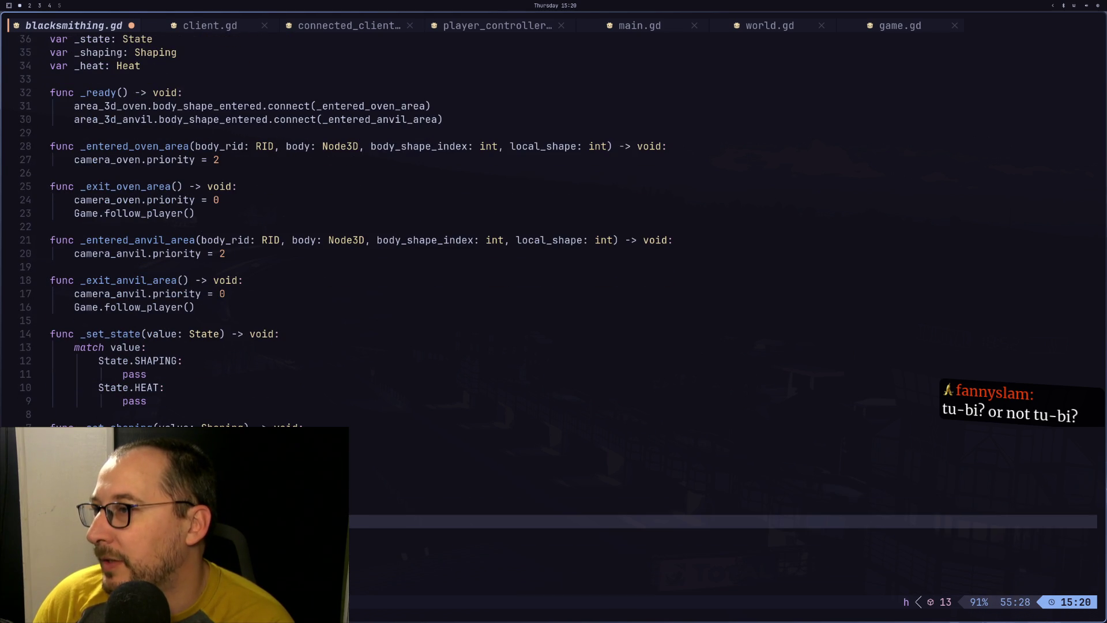
type("iH:")
key("Escape")
key("j")
key("j")
key("j")
Rework the lines of the new function below and check the enum definitions at the top
key("k")
key("k")
key("k")
key("h")
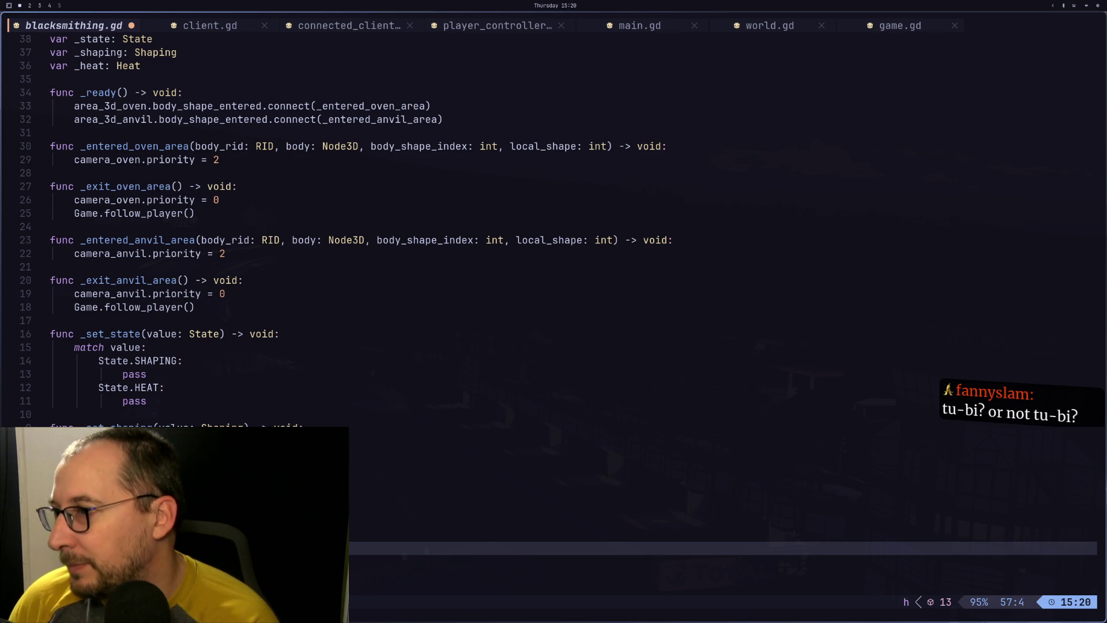
key("d")
key("w")
key("w")
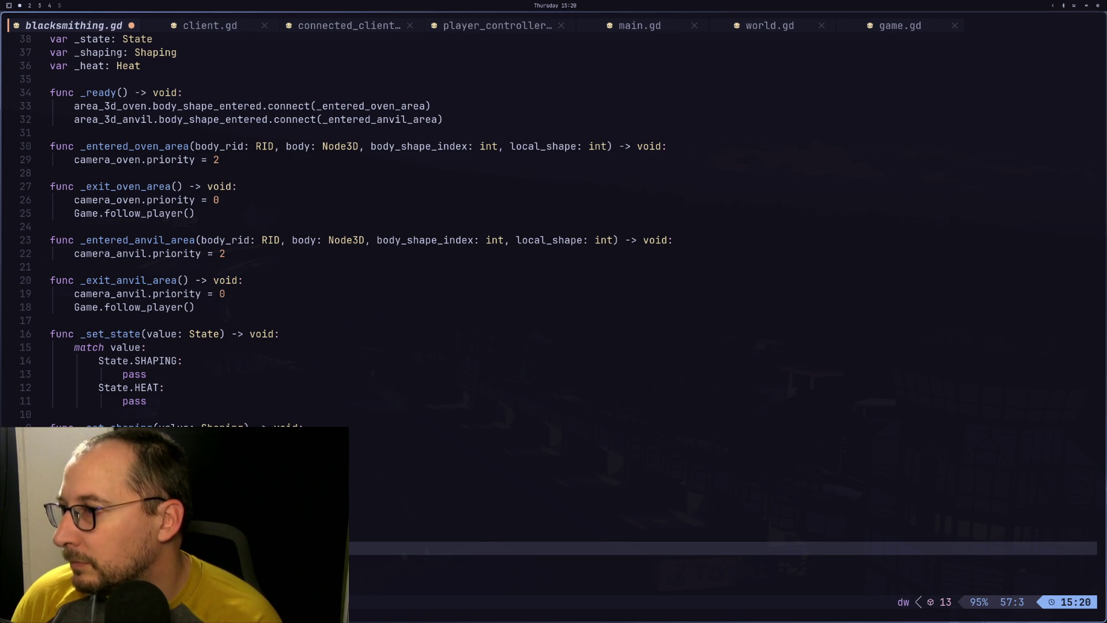
key("i")
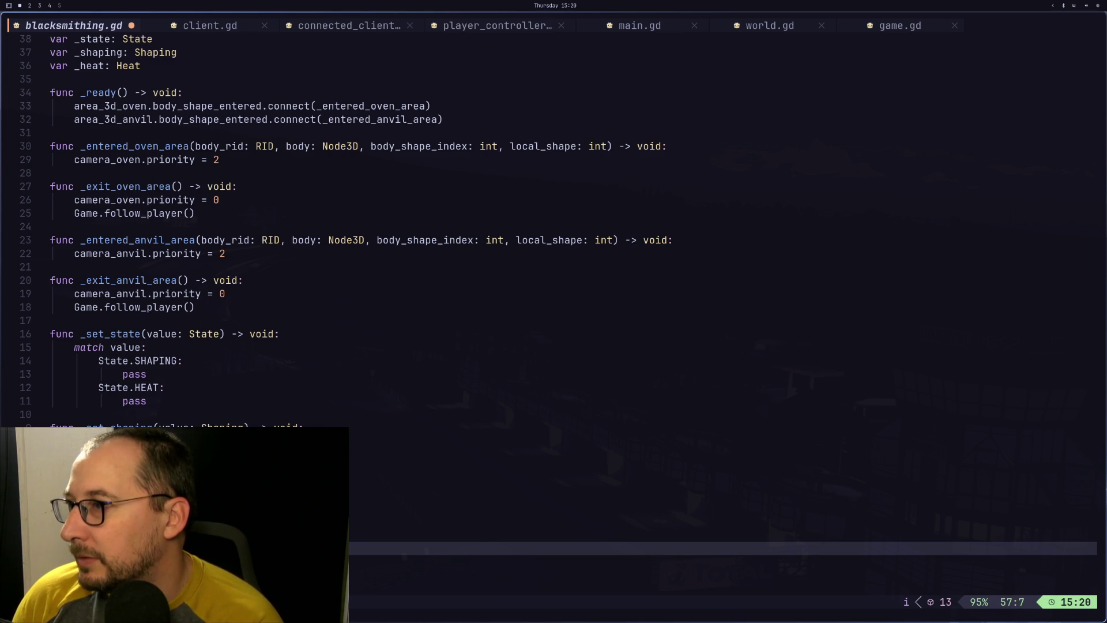
key("Escape")
key("g")
key("j")
key("g")
key("j")
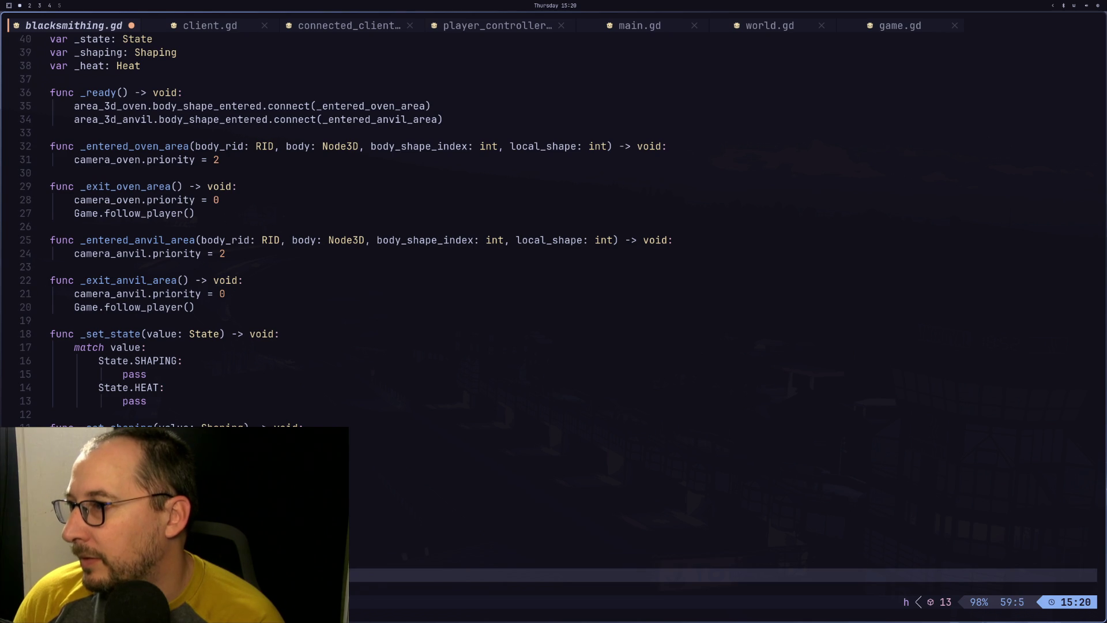
key("i")
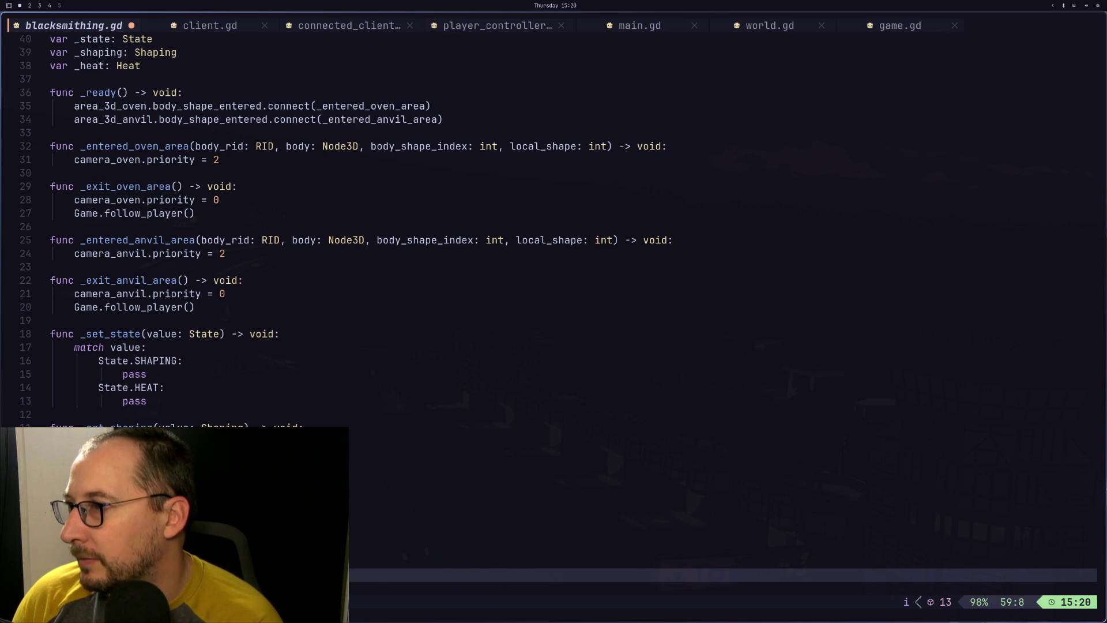
key("Escape")
key("k")
key("k")
key("k")
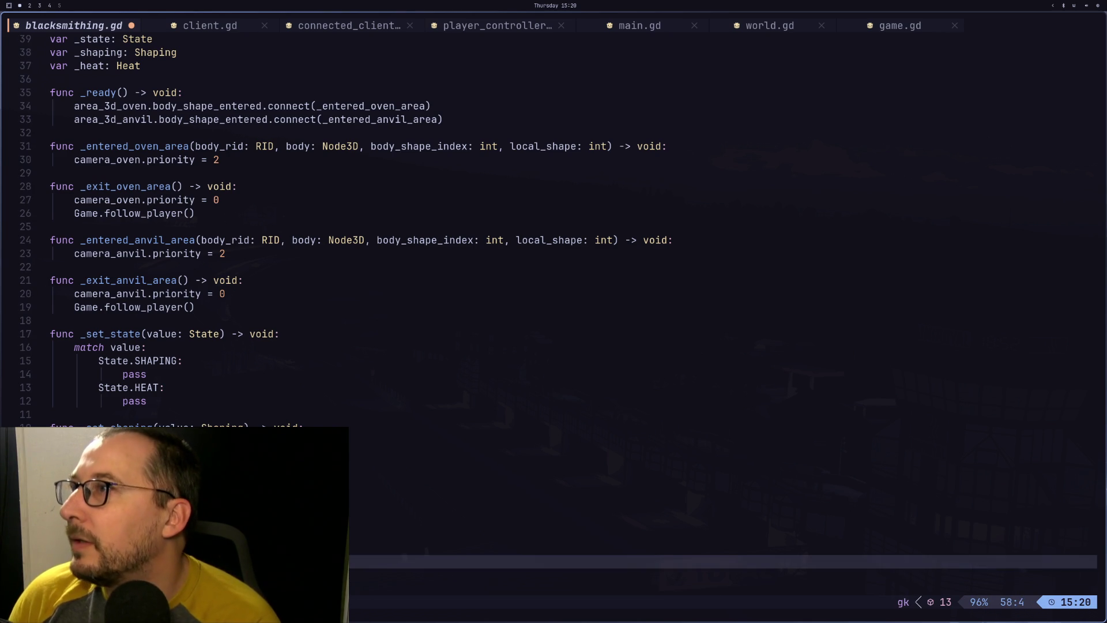
key("k")
key("k")
key("k")
key("j")
key("j")
key("j")
key("j")
key("j")
key("j")
key("k")
key("k")
key("k")
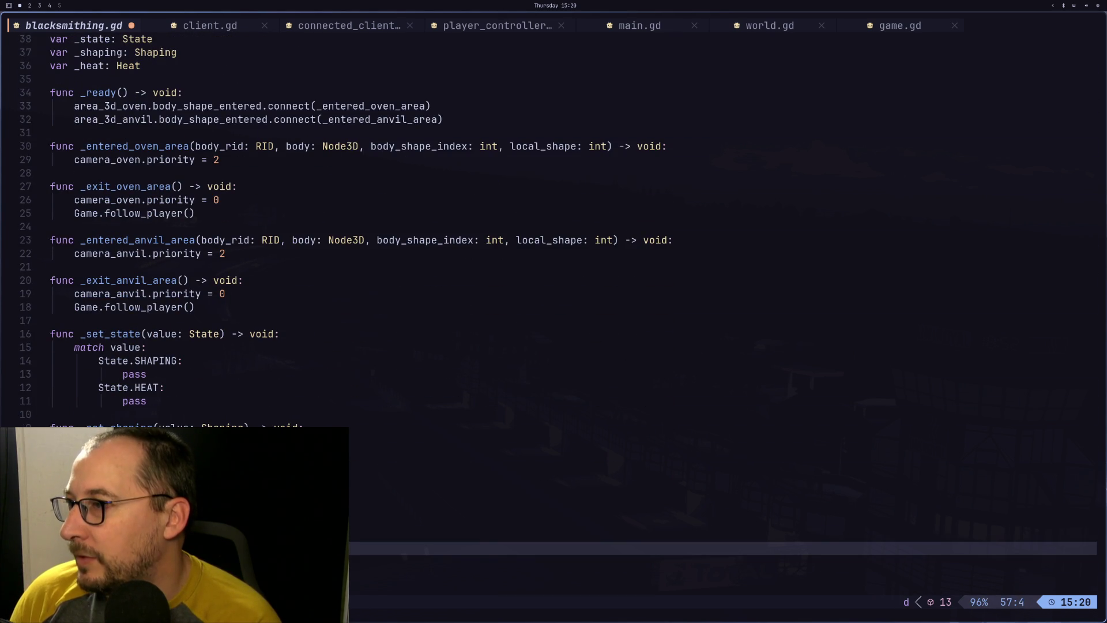
Undo the line changes, write a 'match value' line, and copy it below
key("u")
key("u")
key("u")
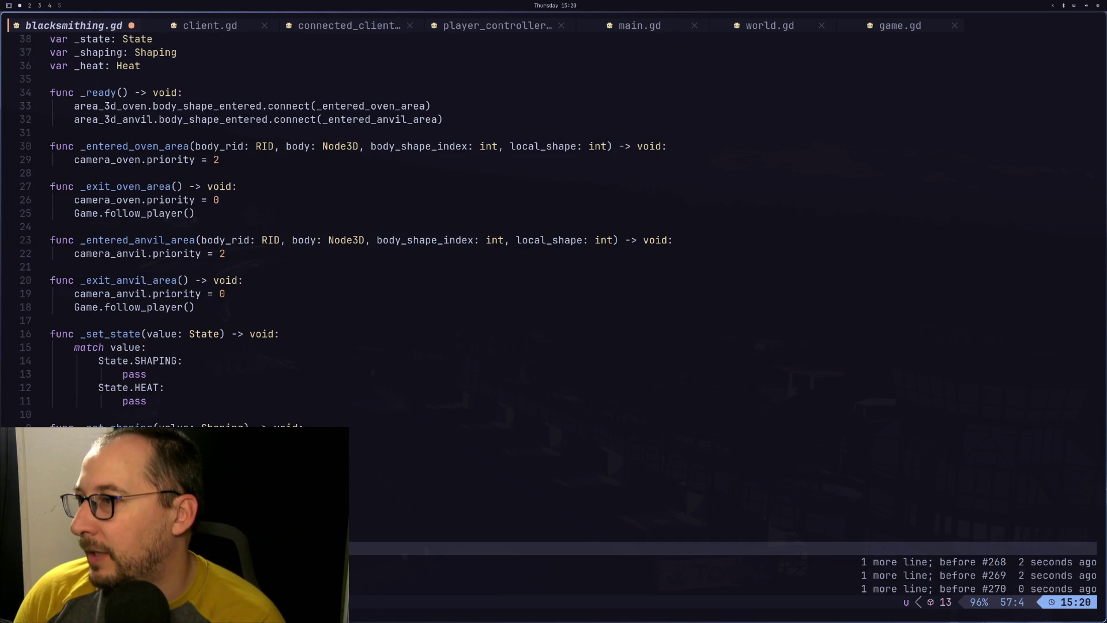
key("a")
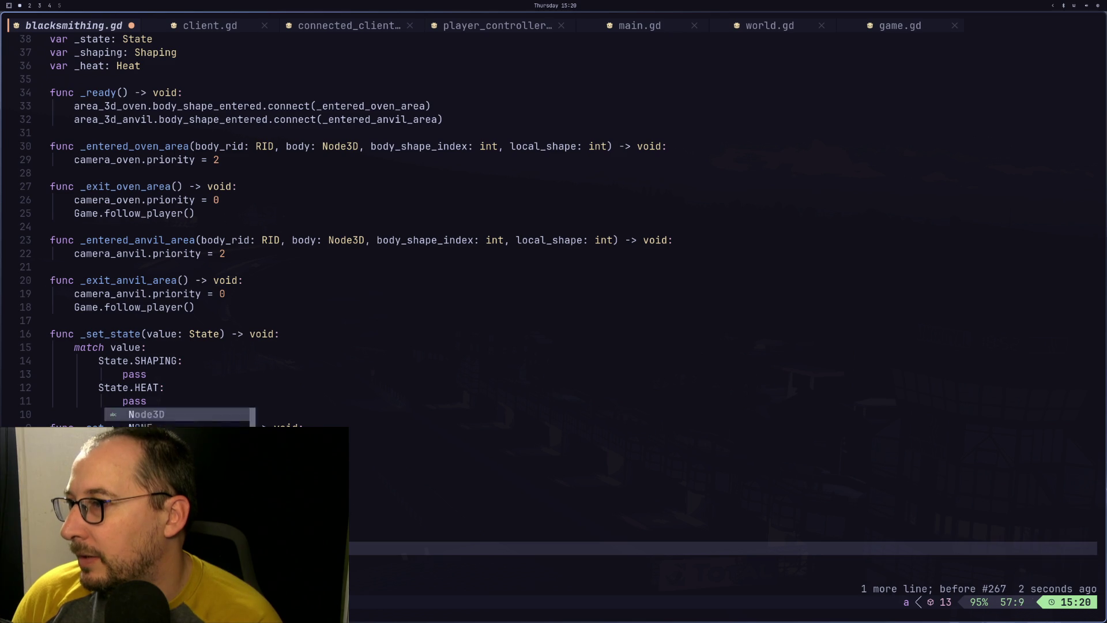
key("Return")
key("Return")
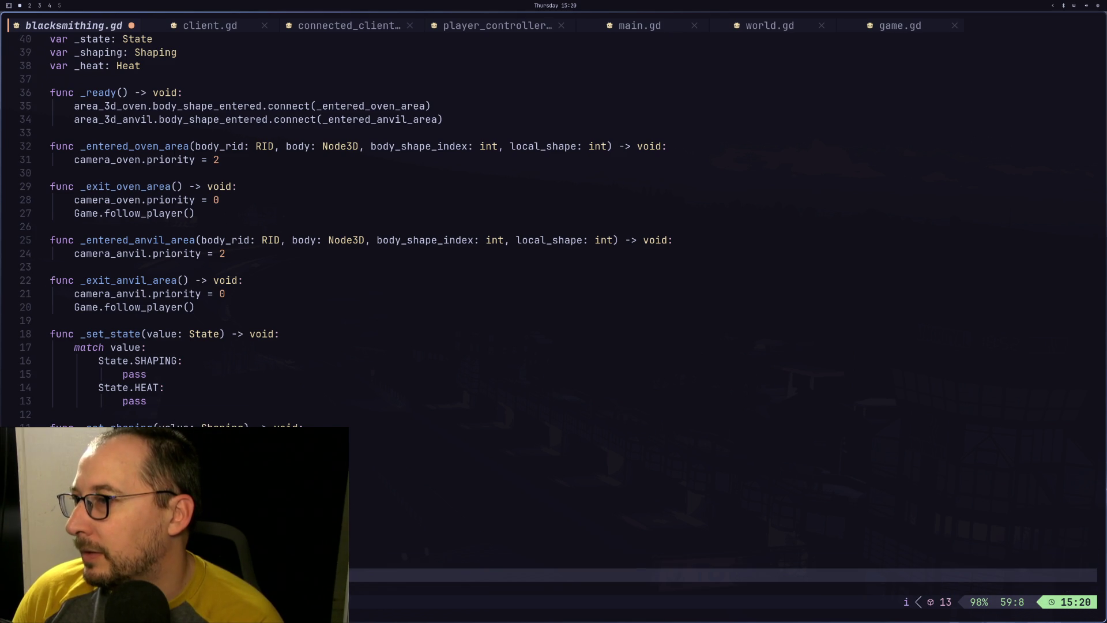
type("match v")
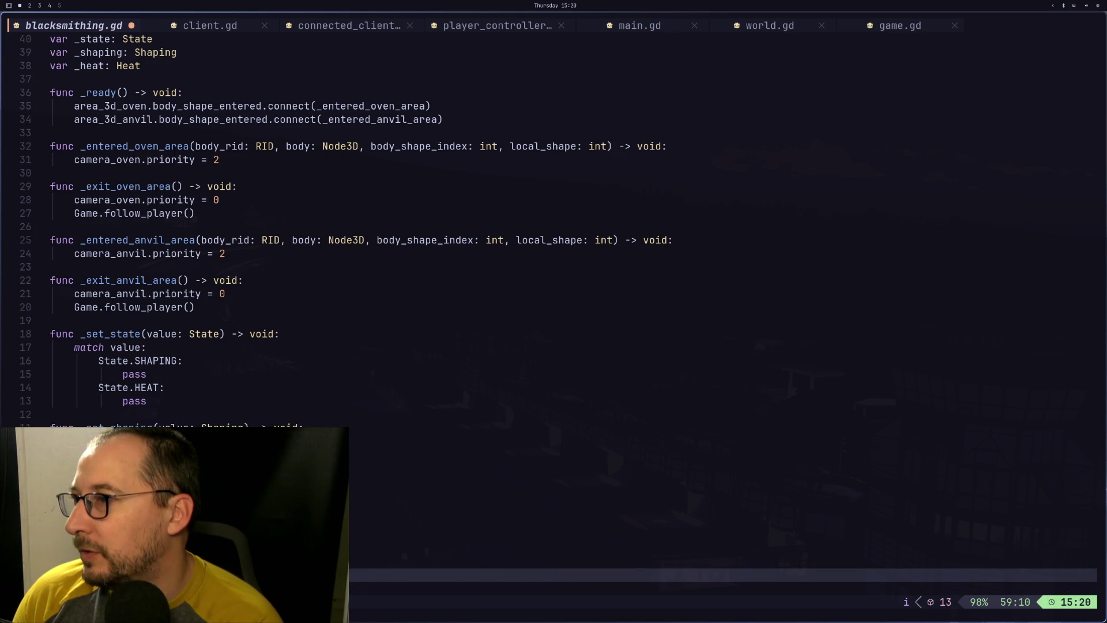
type("a")
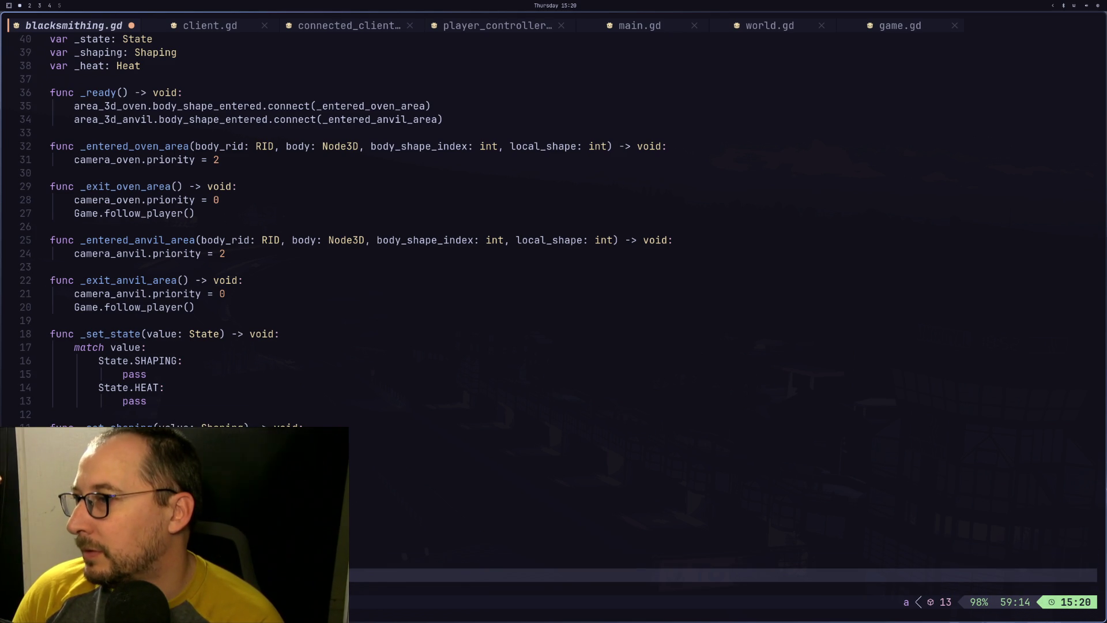
key("Escape")
key("y")
key("y")
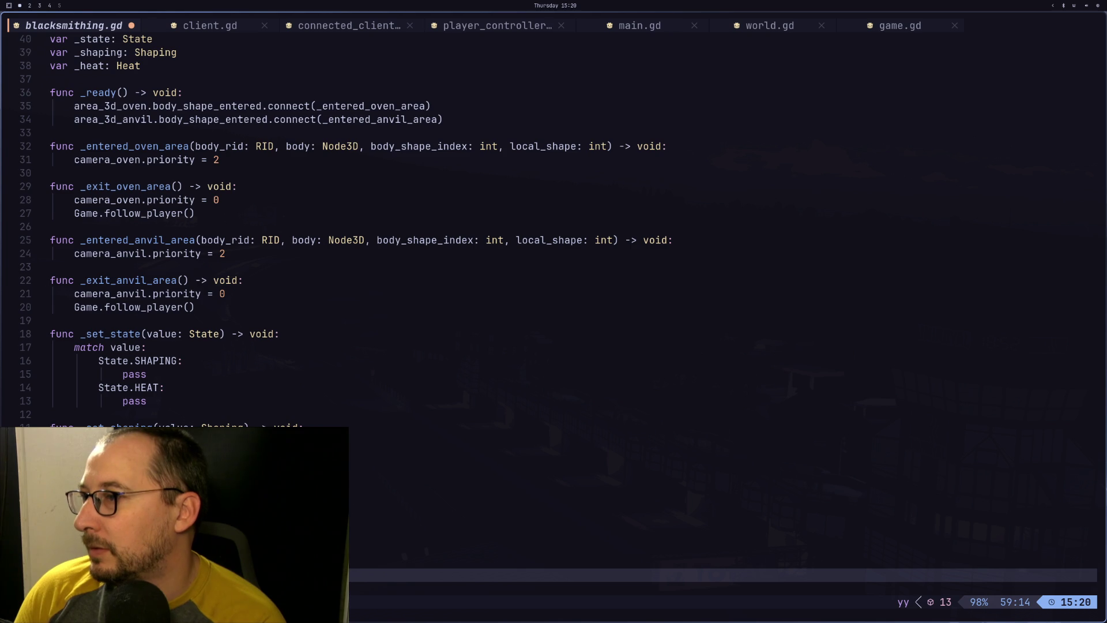
key("j")
key("p")
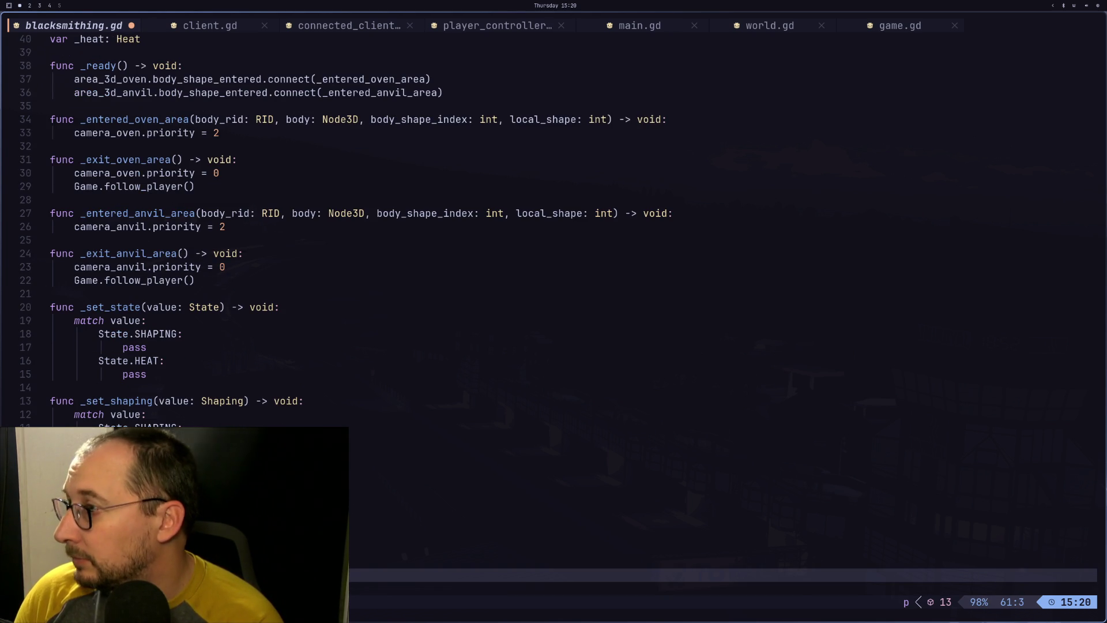
Paste the copied match line into _set_shaping after reviewing the area handlers
key("k")
key("k")
key("k")
key("j")
key("j")
key("j")
key("j")
key("k")
key("k")
key("k")
key("k")
key("k")
key("k")
key("k")
key("j")
key("j")
key("j")
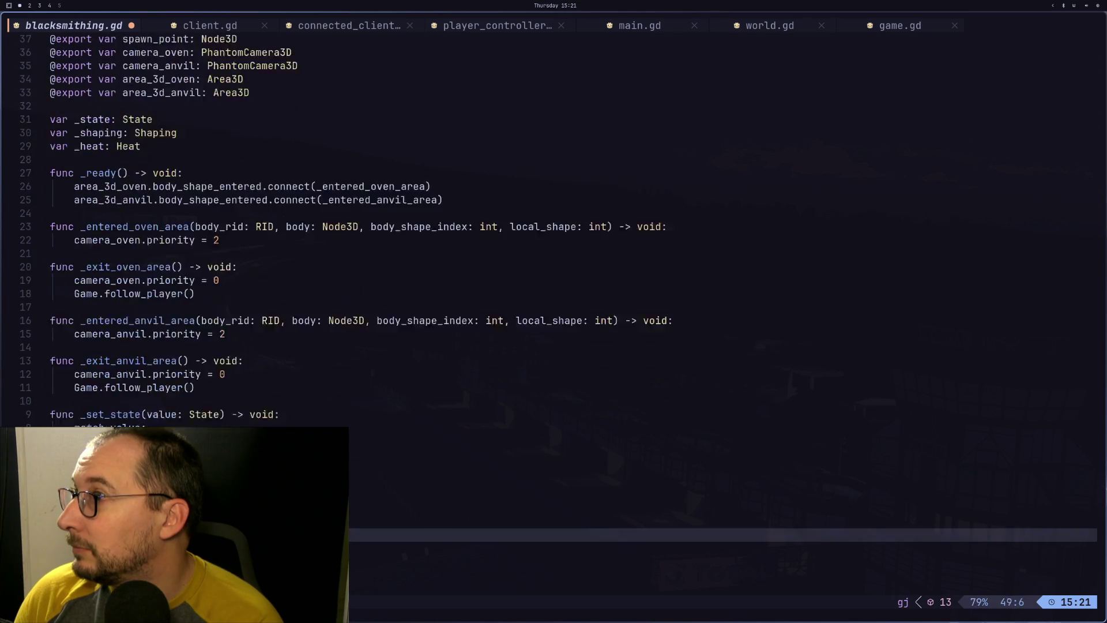
key("j")
key("j")
key("j")
key("i")
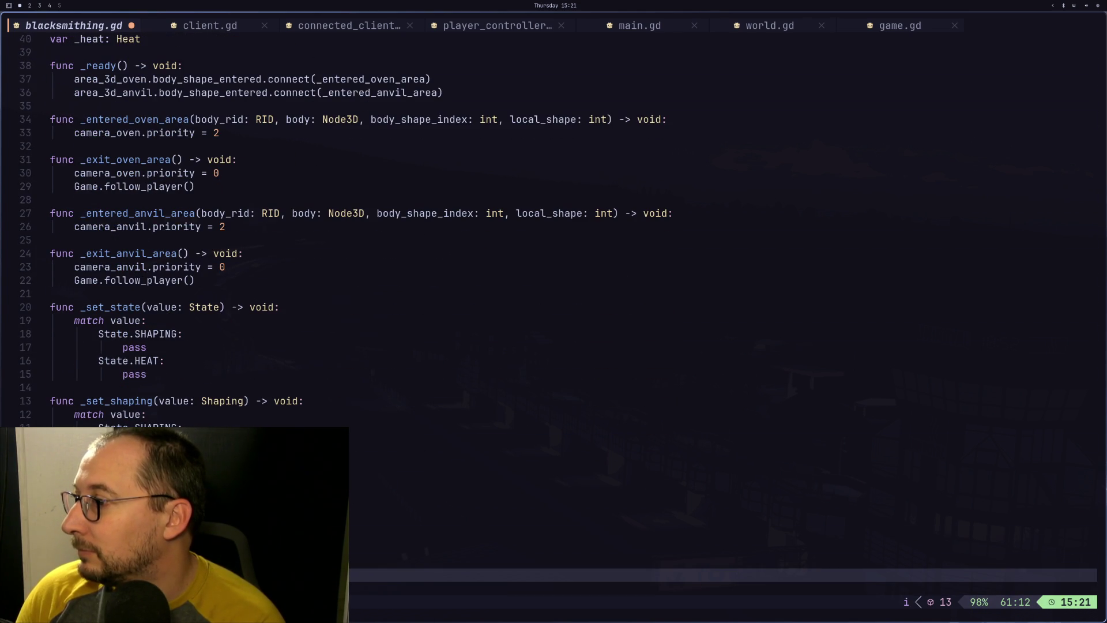
key("Escape")
key("p")
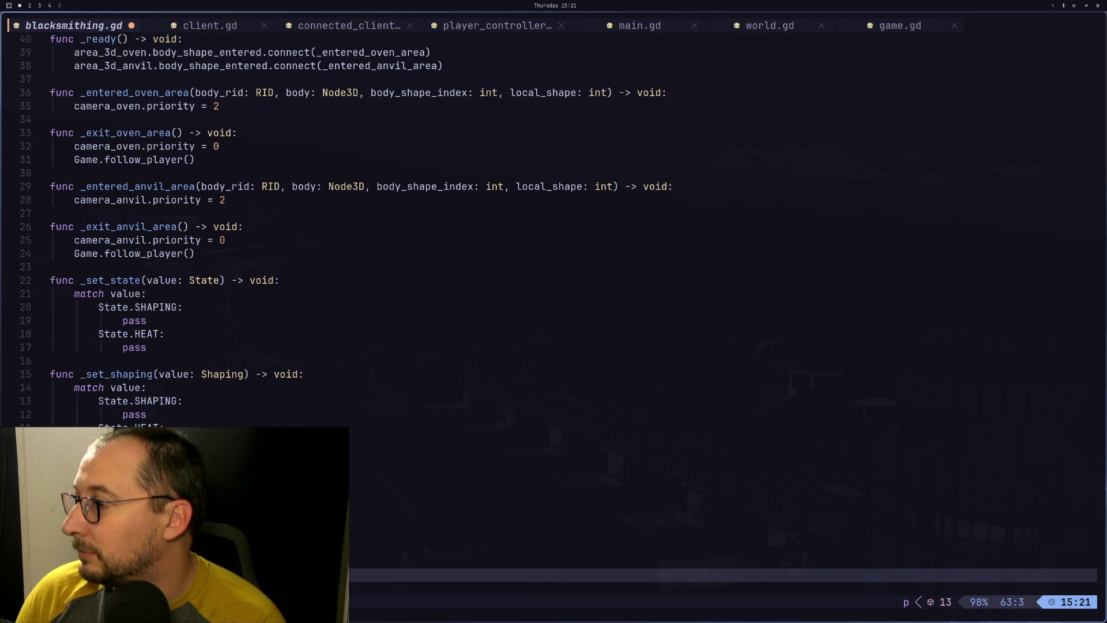
Paste the match branch below in _set_shaping and recheck the enum definitions
key("k")
key("k")
key("k")
key("k")
key("k")
key("k")
key("j")
key("j")
key("j")
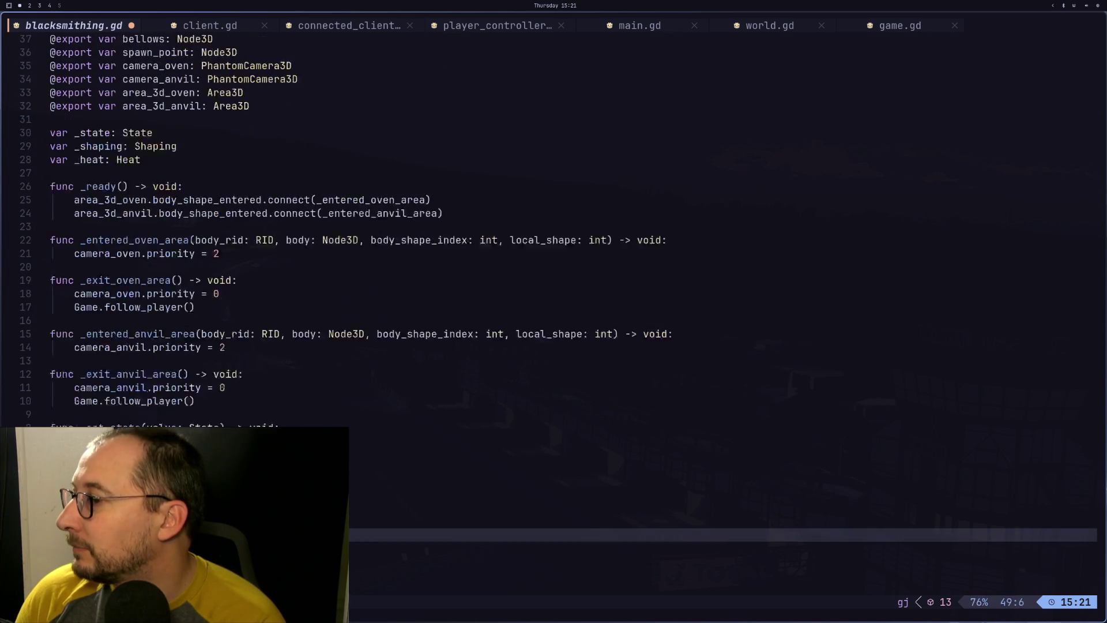
key("j")
key("j")
key("j")
key("k")
key("A")
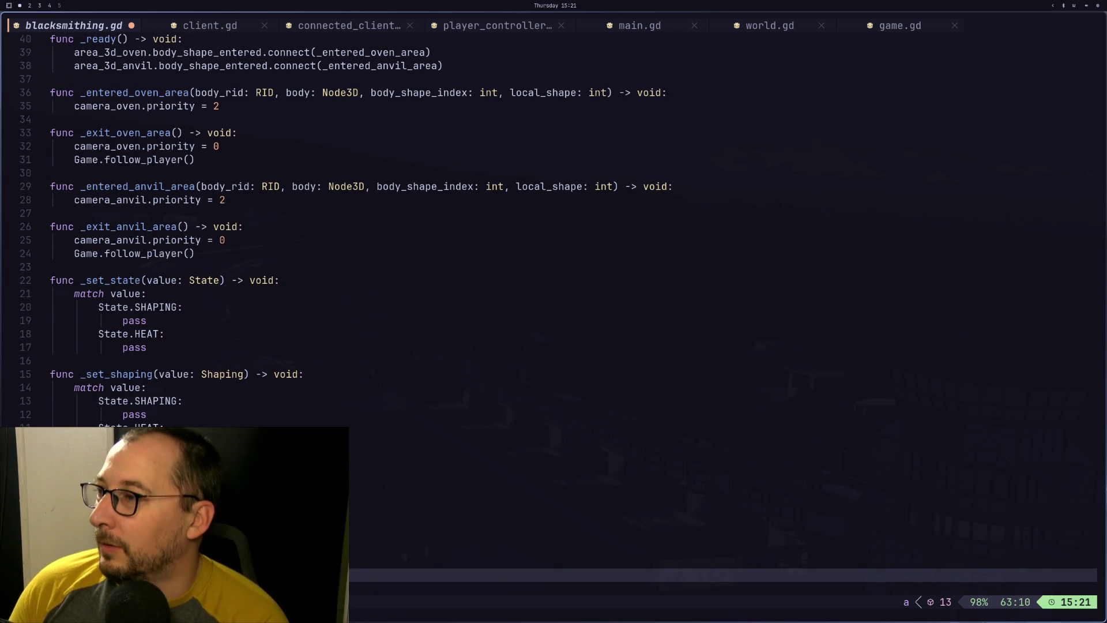
key("Escape")
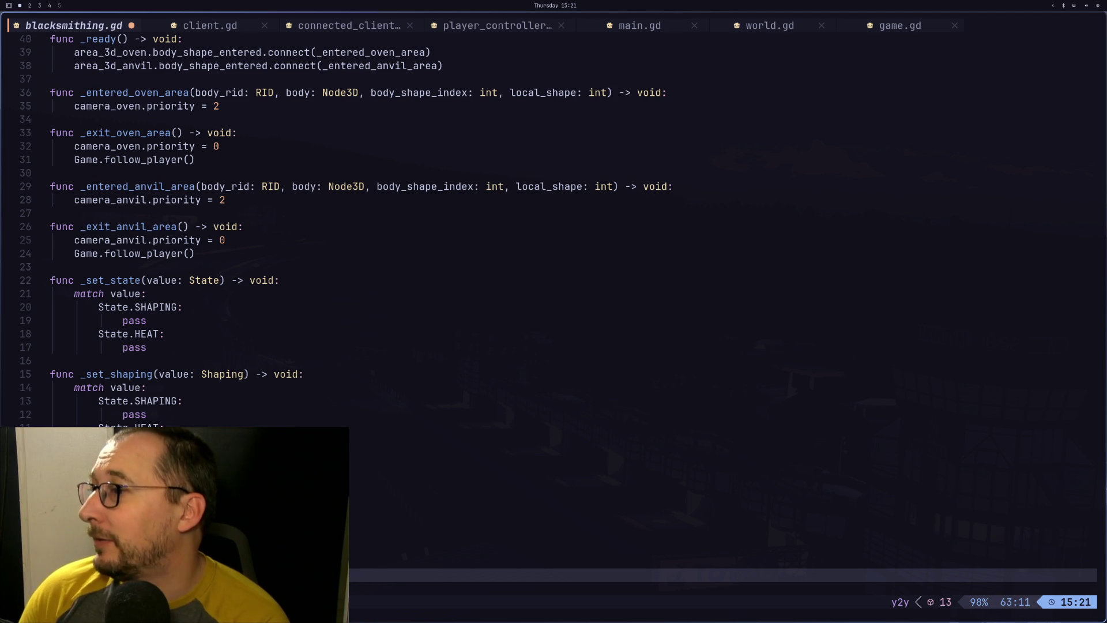
key("j")
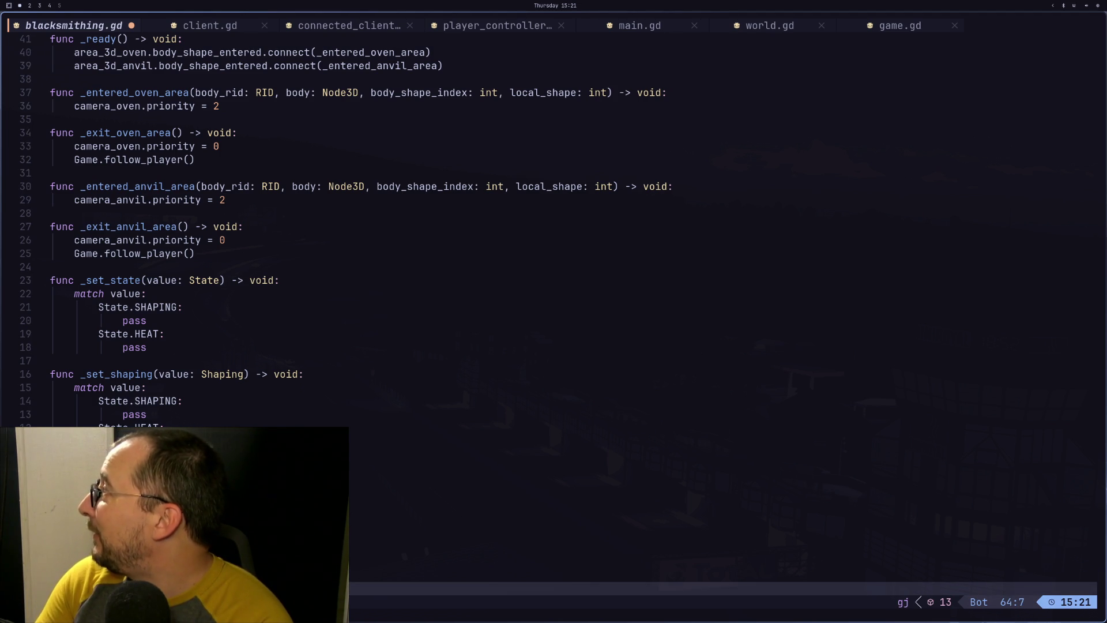
key("p")
key("k")
key("k")
key("k")
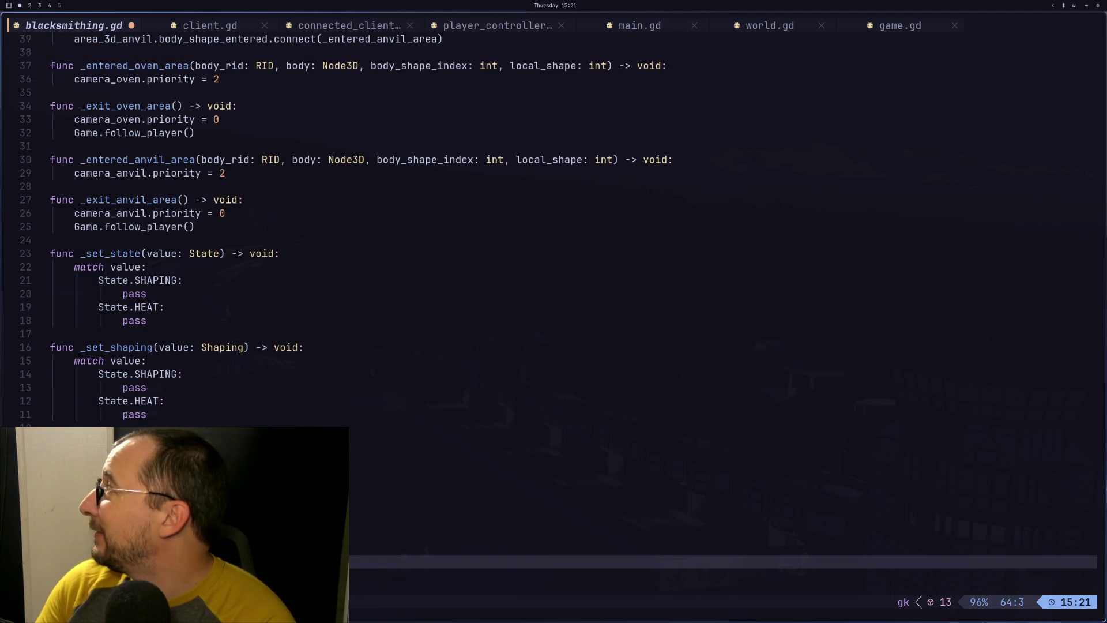
key("k")
key("k")
key("k")
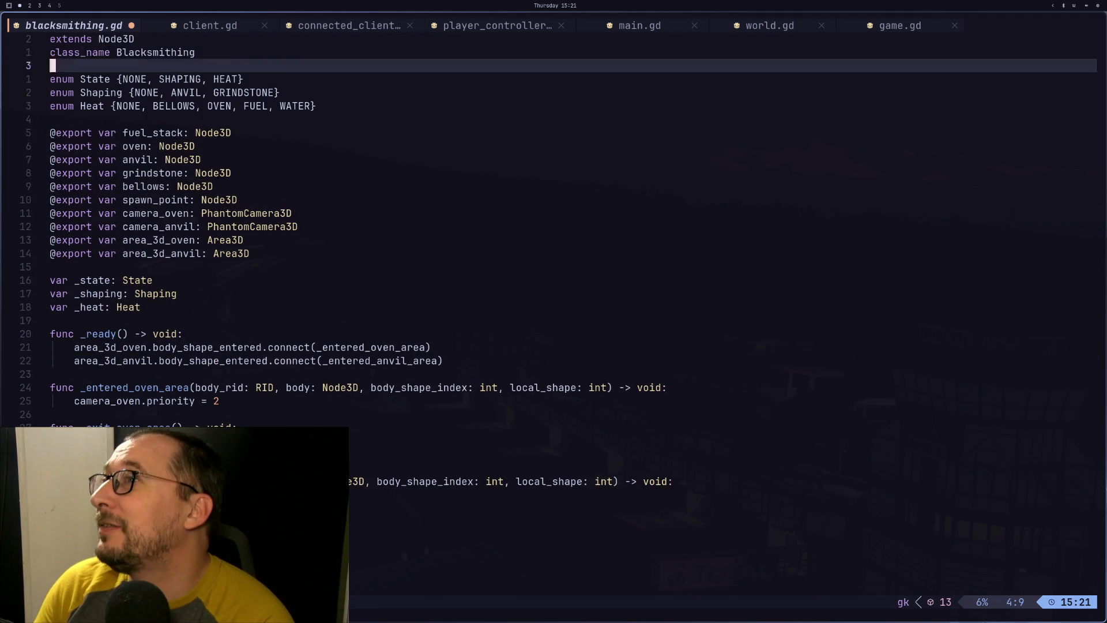
key("j")
key("j")
key("j")
key("j")
key("j")
key("j")
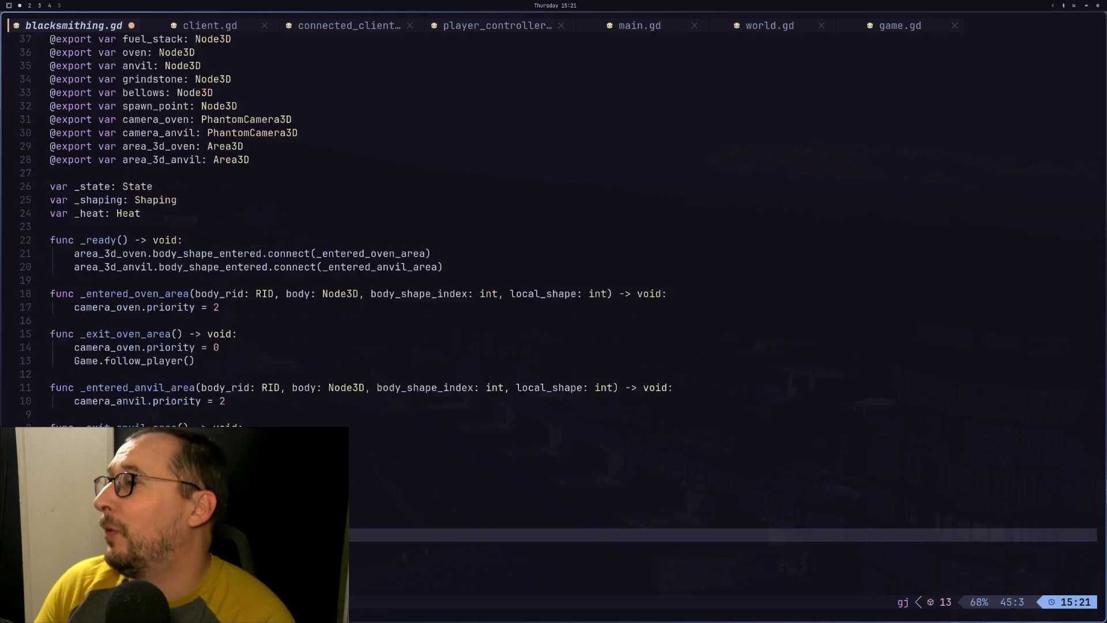
key("w")
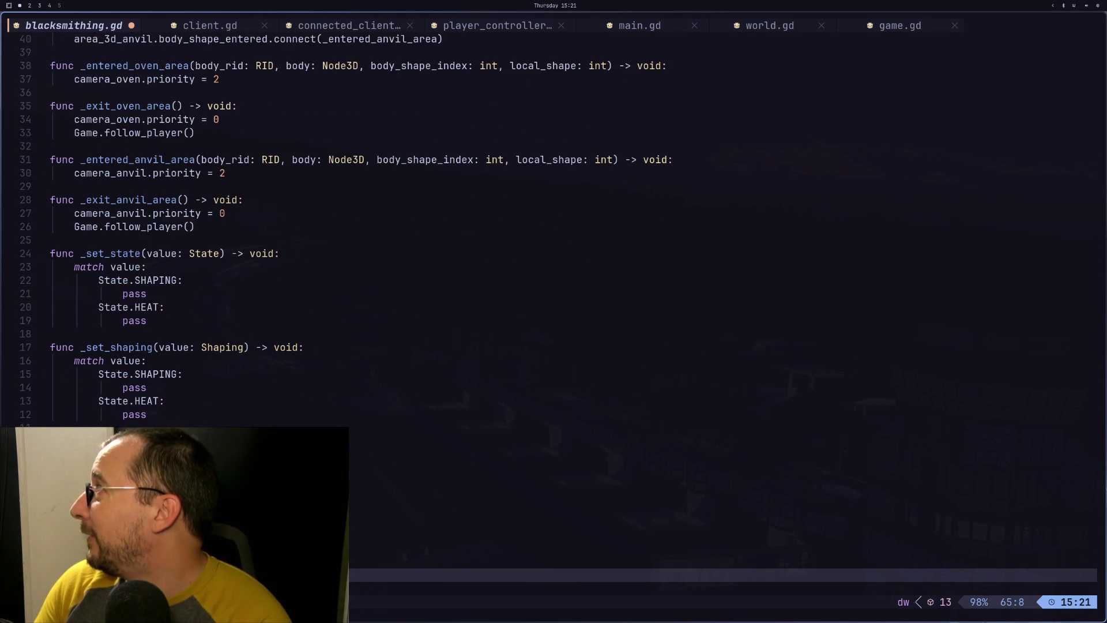
Save blacksmithing.gd with :w after touching the pasted branch
key("i")
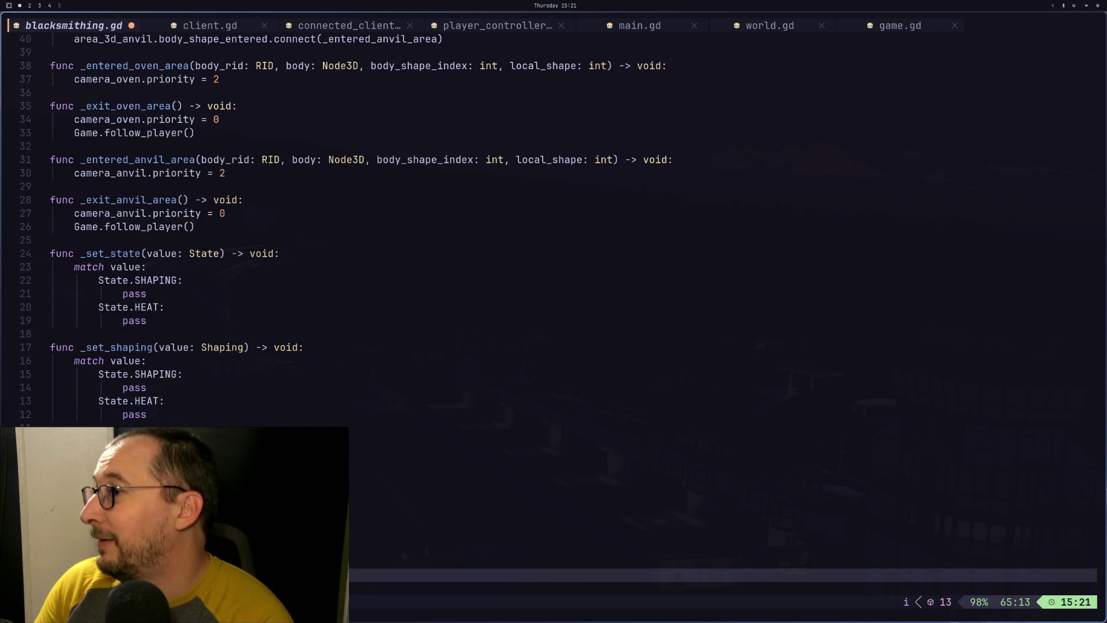
key("Escape")
type(":w")
key("Return")
Look up the Shaping enum and begin editing the first _set_shaping branch value
key("k")
key("k")
key("k")
key("k")
key("j")
key("j")
key("j")
key("k")
key("k")
key("k")
key("j")
key("j")
key("j")
key("b")
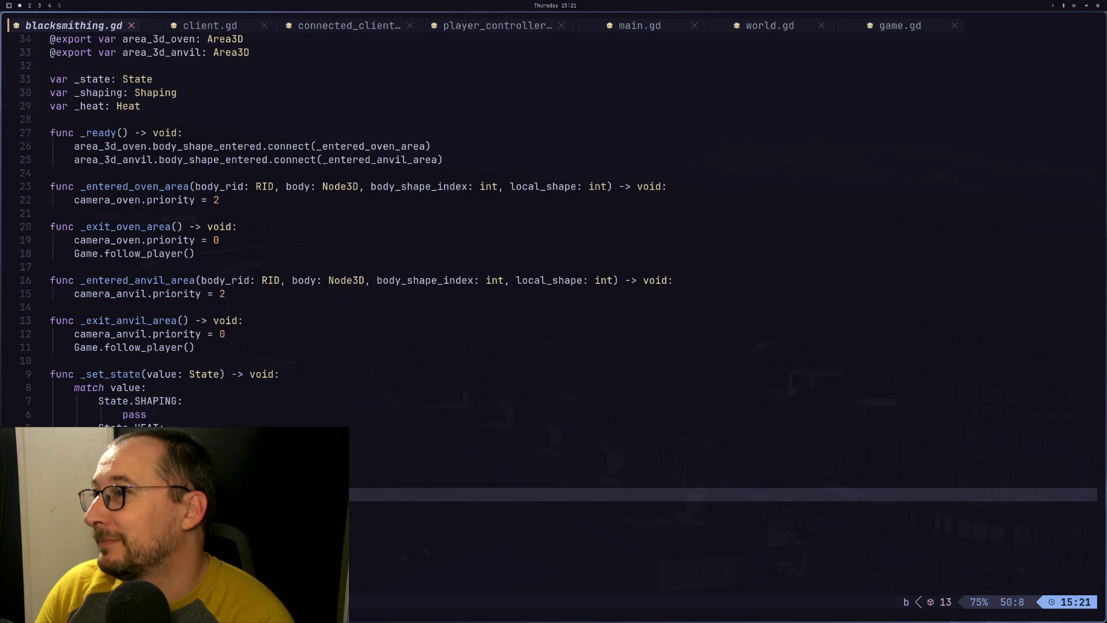
type("iState.")
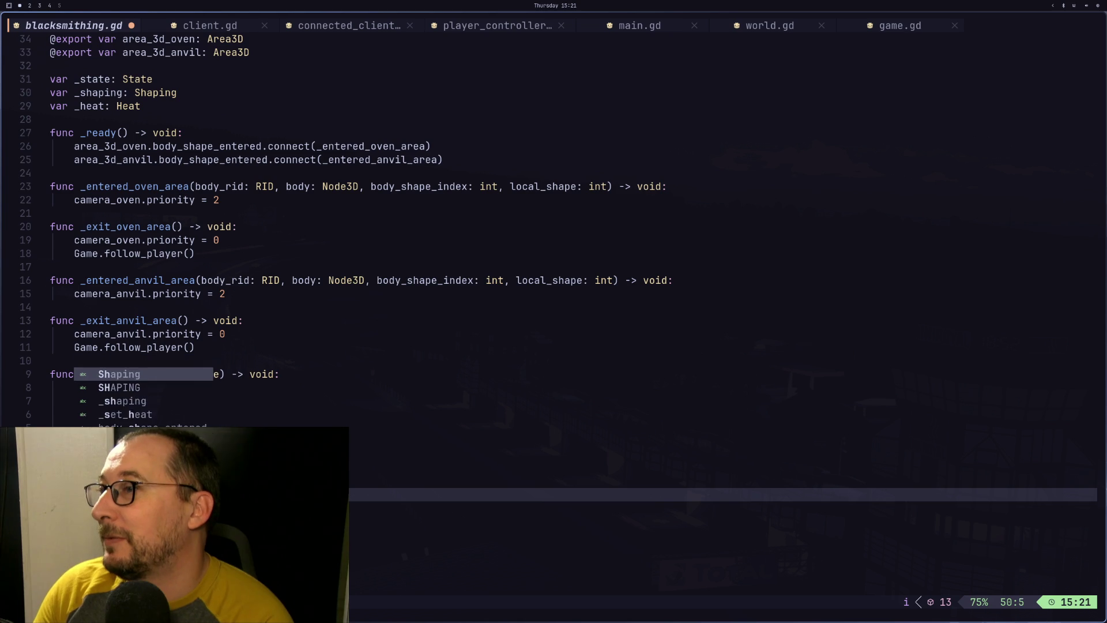
key("Escape")
key("k")
key("k")
key("k")
key("k")
key("k")
key("k")
key("j")
key("j")
key("j")
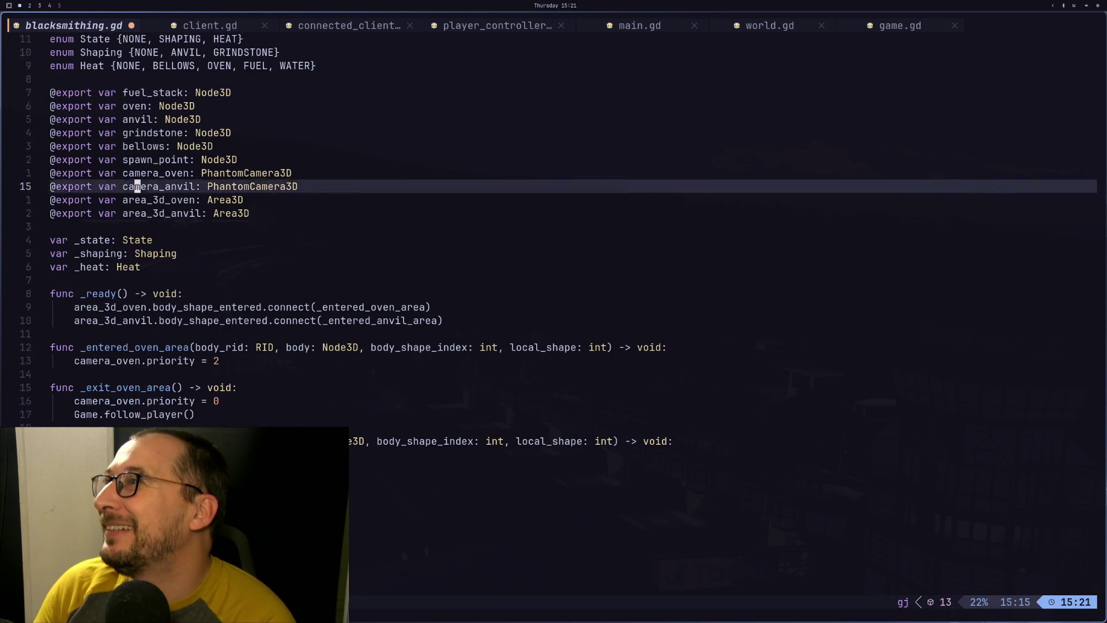
key("j")
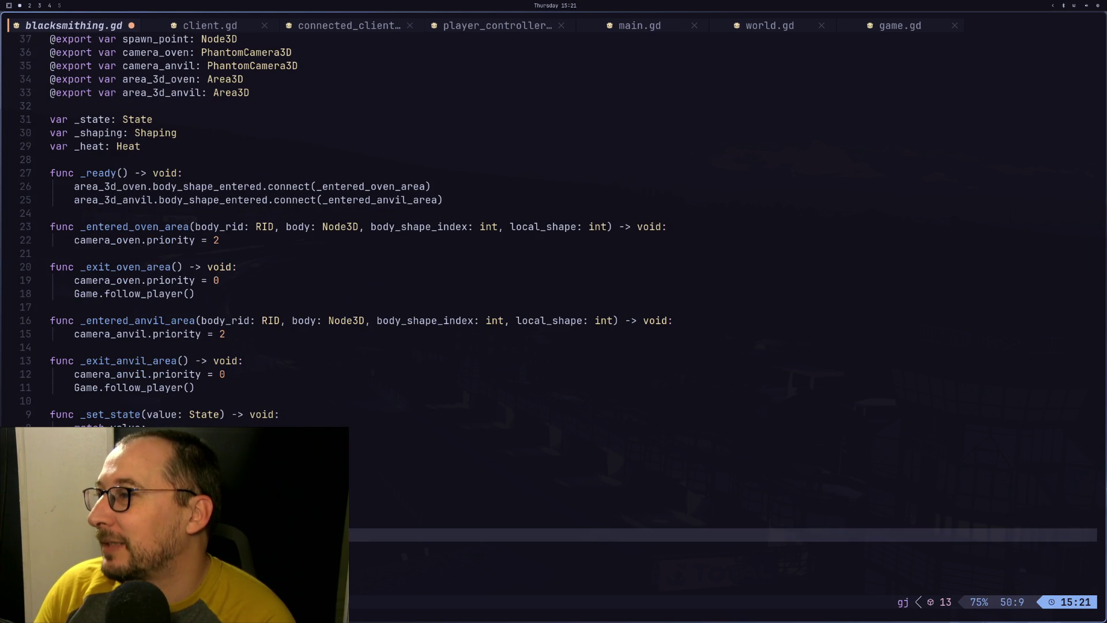
key("a")
Change the _set_shaping branch values to Shaping.NONE and Shaping.ANVIL
key("Escape")
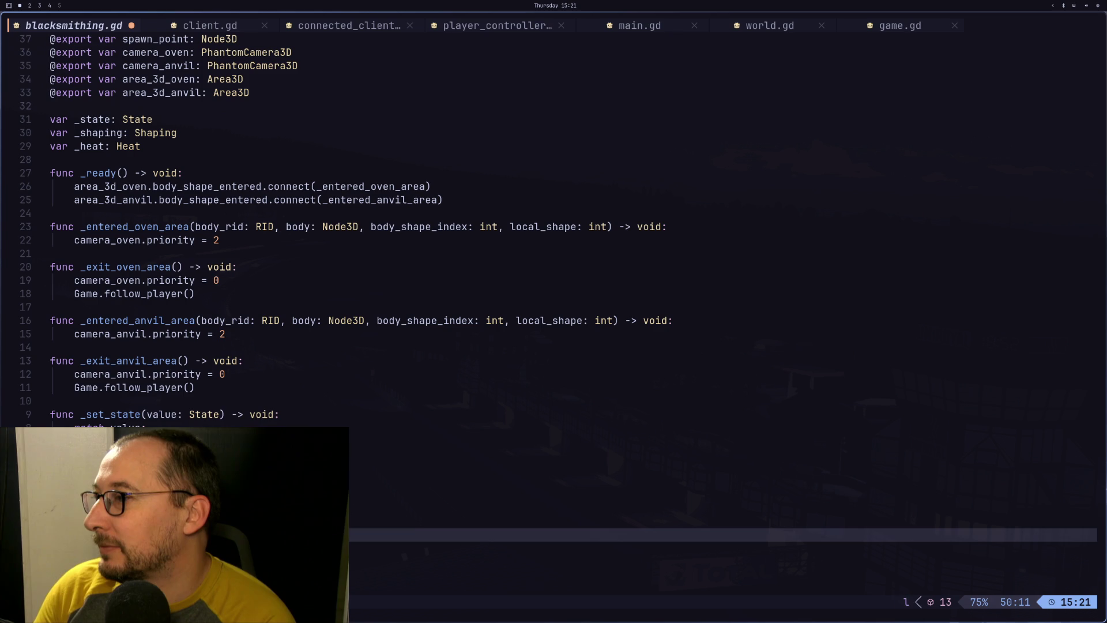
key("e")
key("i")
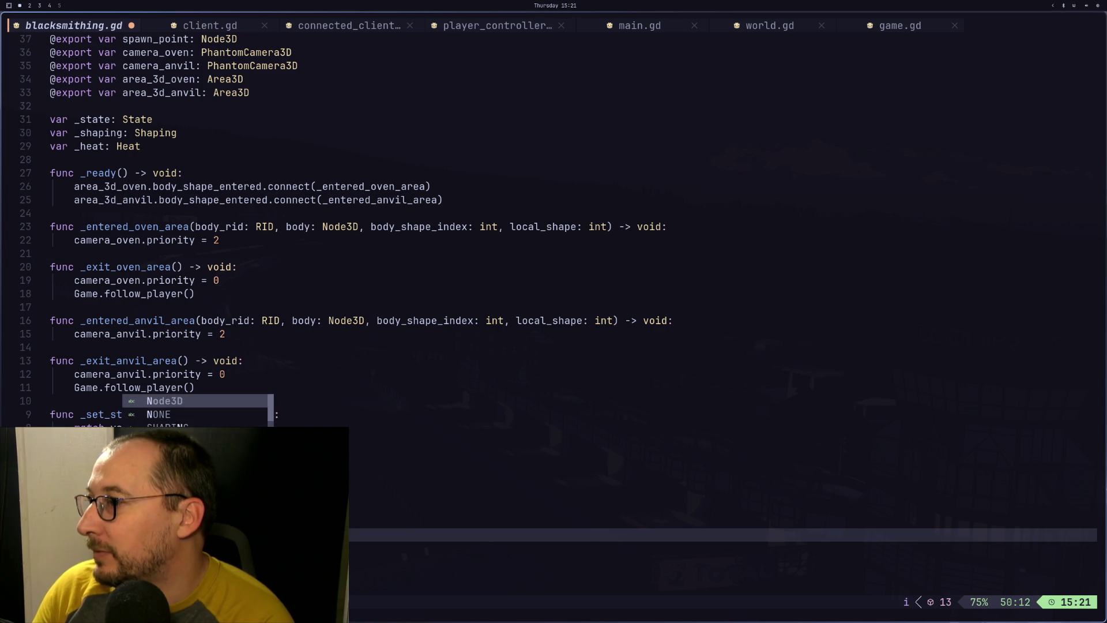
key("Escape")
key("j")
key("j")
key("b")
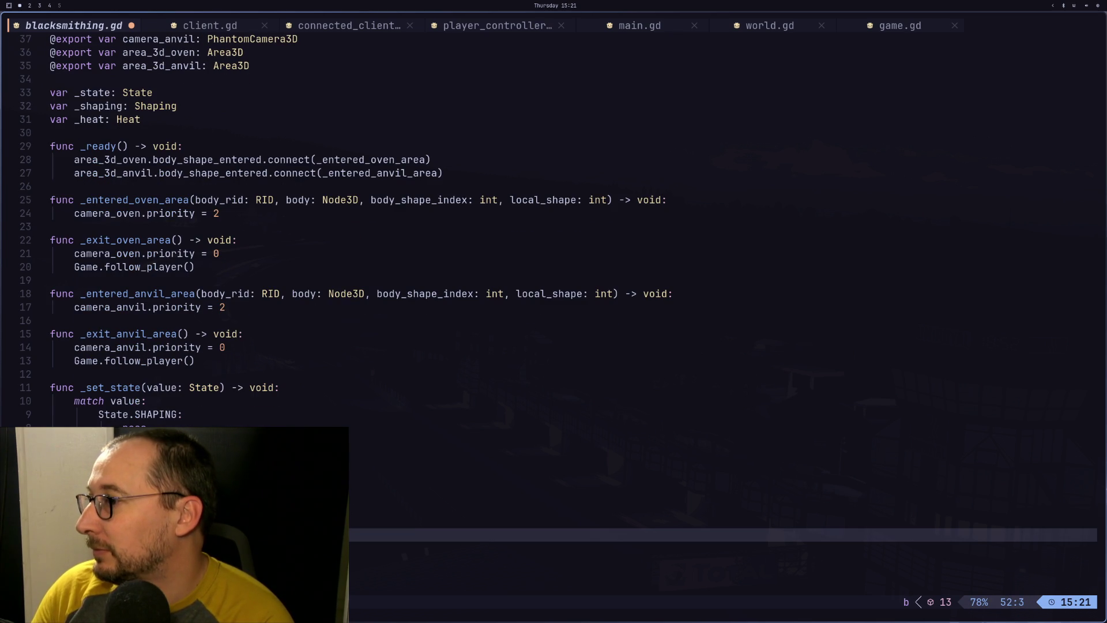
type("itat")
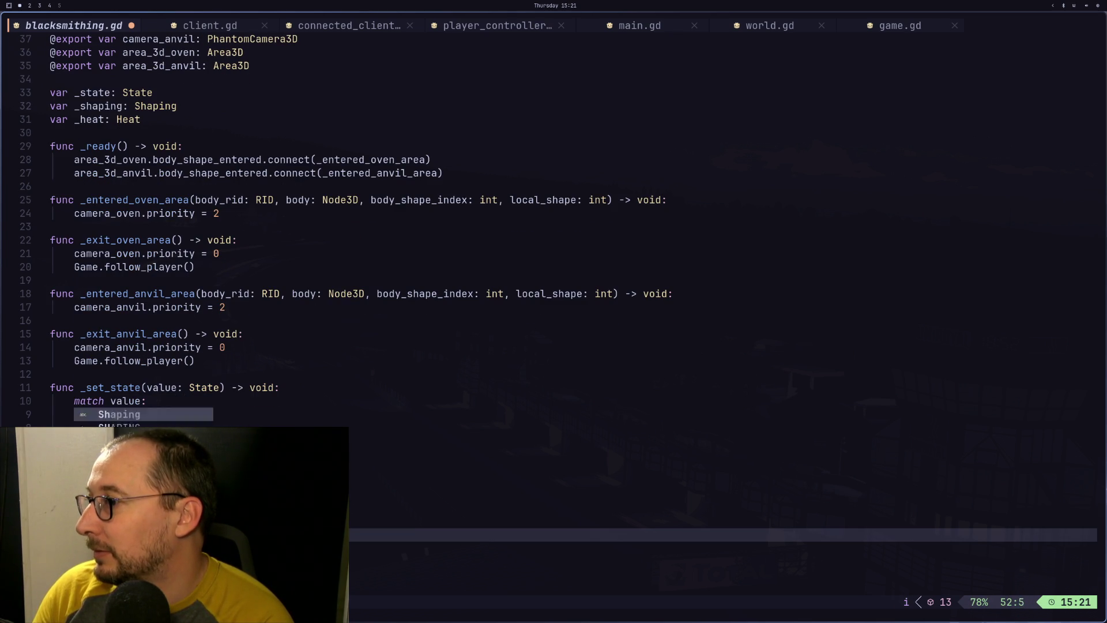
key("Escape")
key("l")
key("l")
key("l")
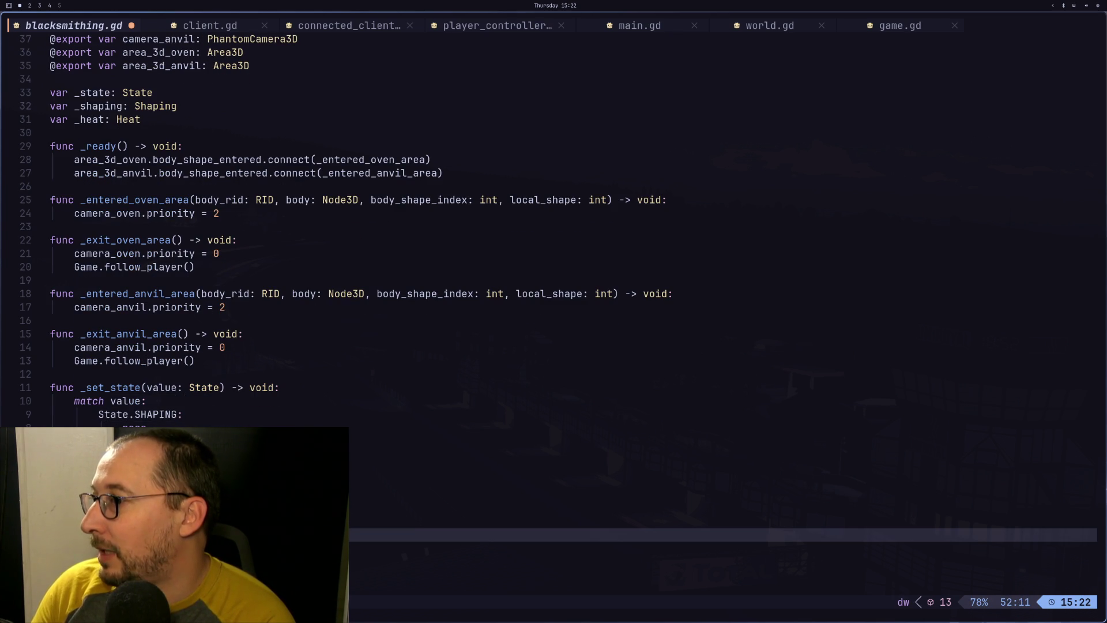
type("iA")
key("Escape")
key("k")
key("k")
key("k")
key("k")
key("k")
key("k")
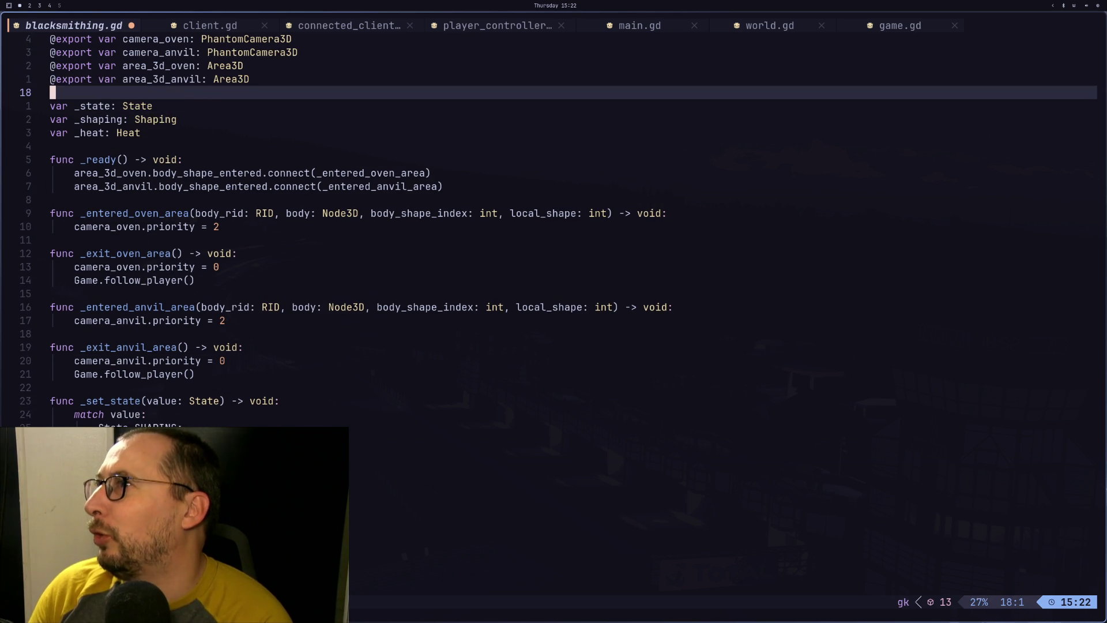
key("j")
key("j")
key("j")
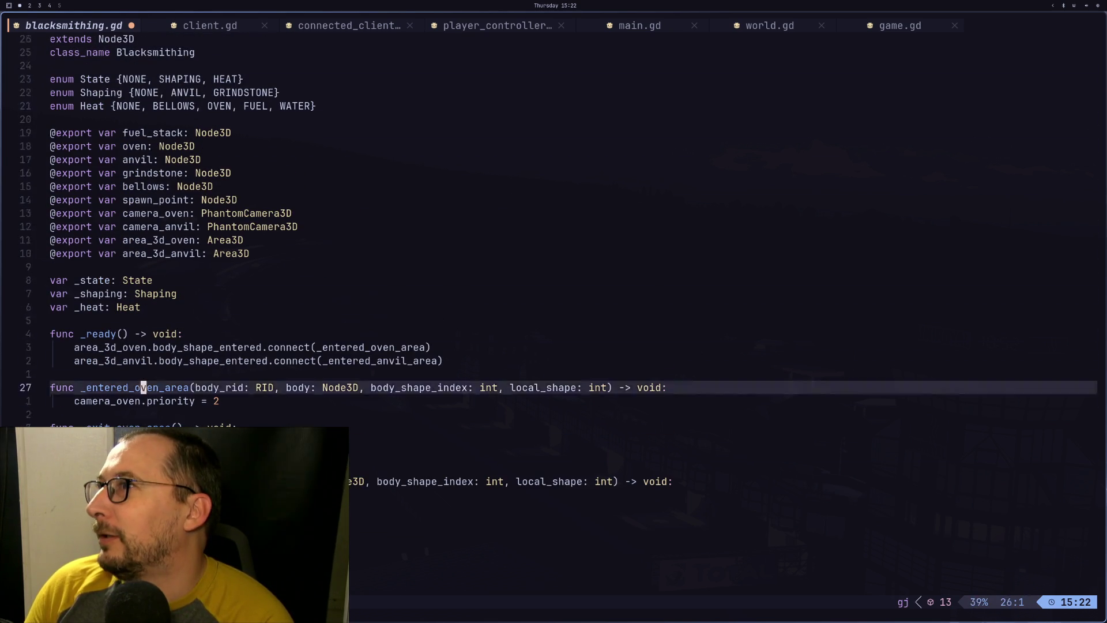
key("j")
key("j")
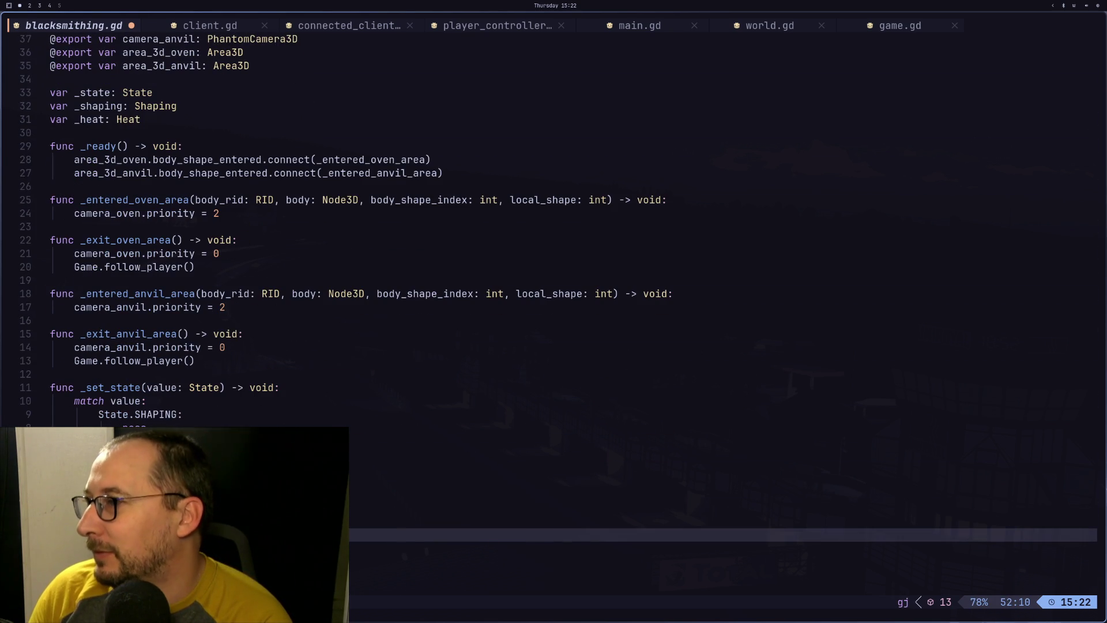
type("atate")
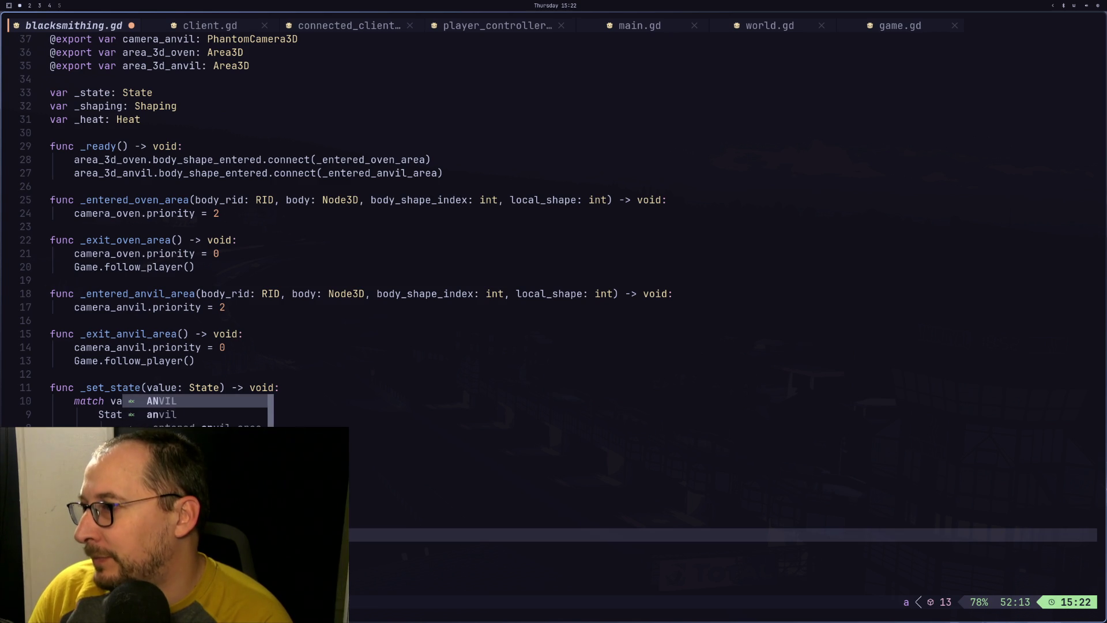
key("Escape")
Duplicate the ANVIL branch with y2y, rename it Shaping.GRINDSTONE, and save
key("y")
key("2")
key("y")
key("j")
key("p")
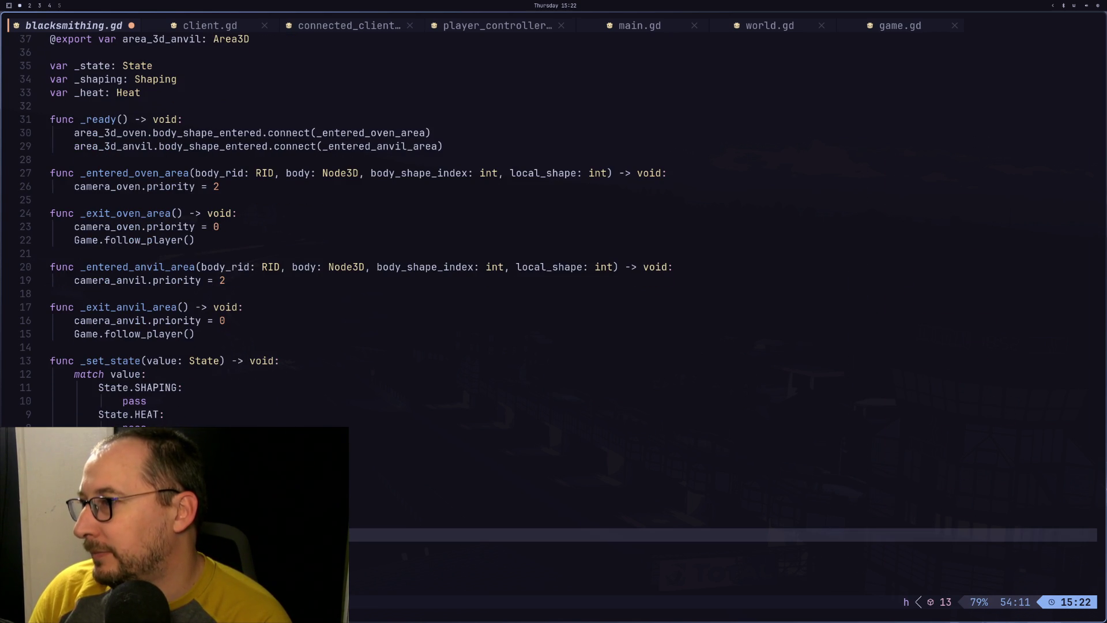
key("i")
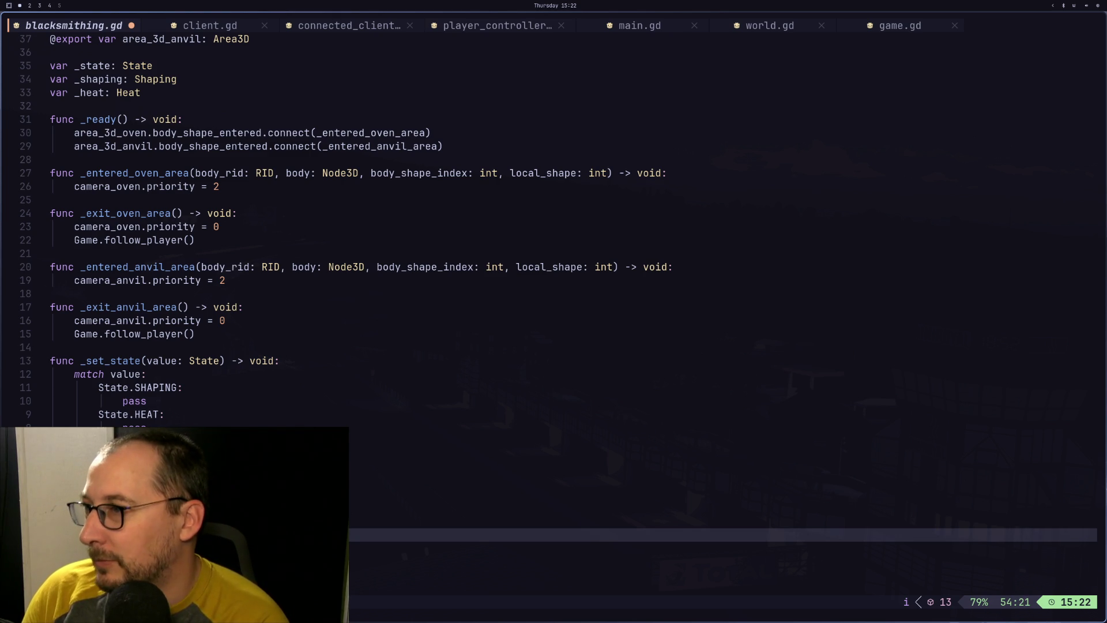
key("Escape")
type(":w")
key("Return")
Move from the end of the file up to the _entered_oven_area handler
key("j")
key("j")
key("j")
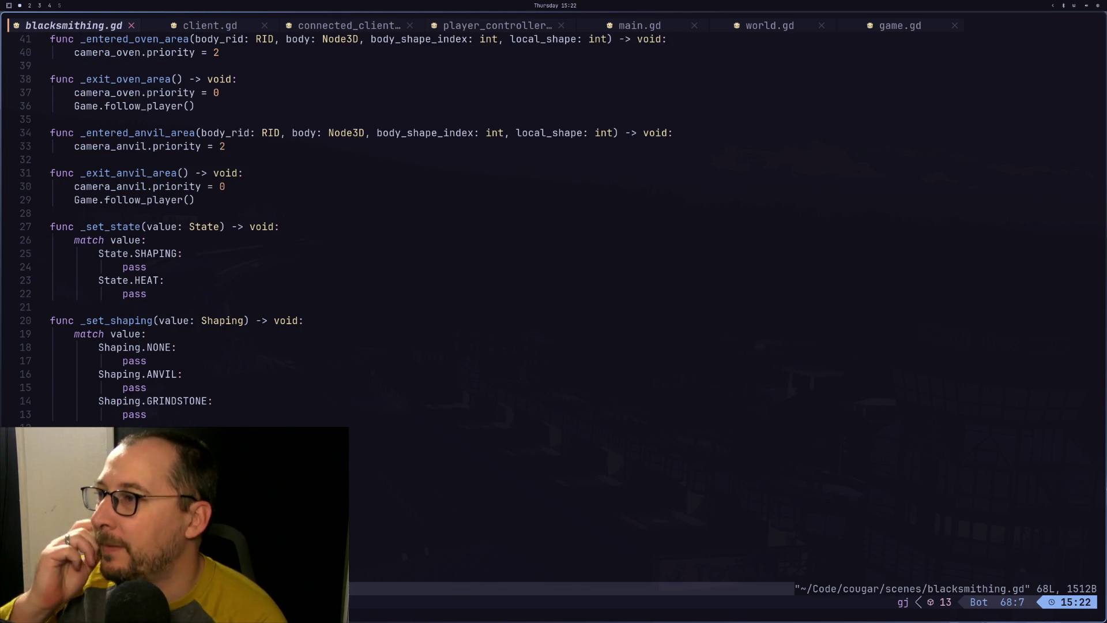
key("k")
key("k")
key("k")
key("k")
key("k")
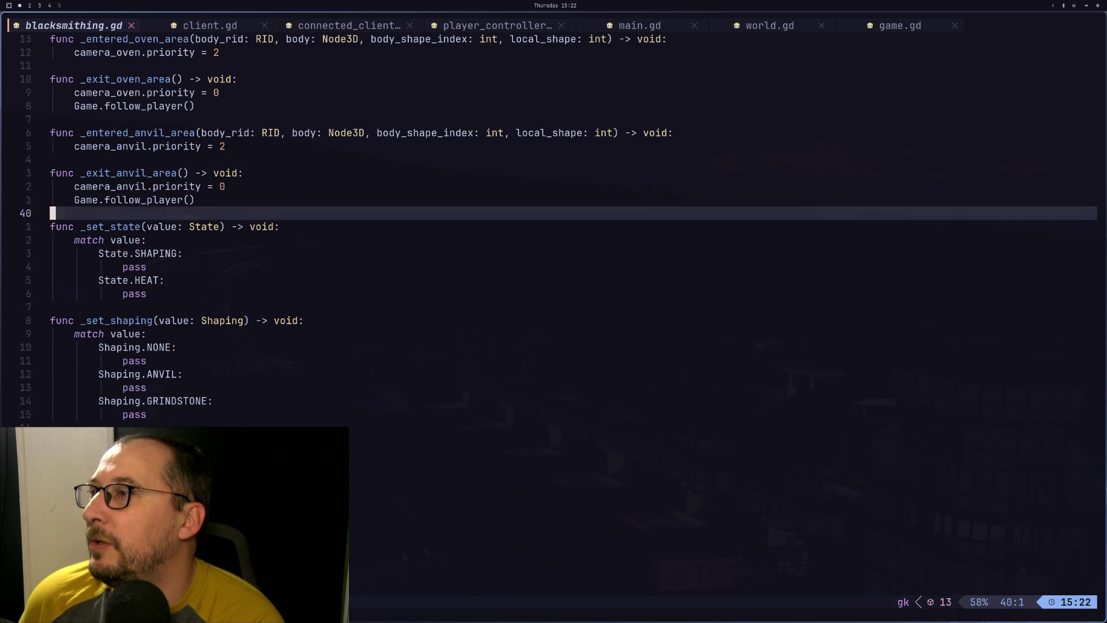
key("j")
key("j")
key("j")
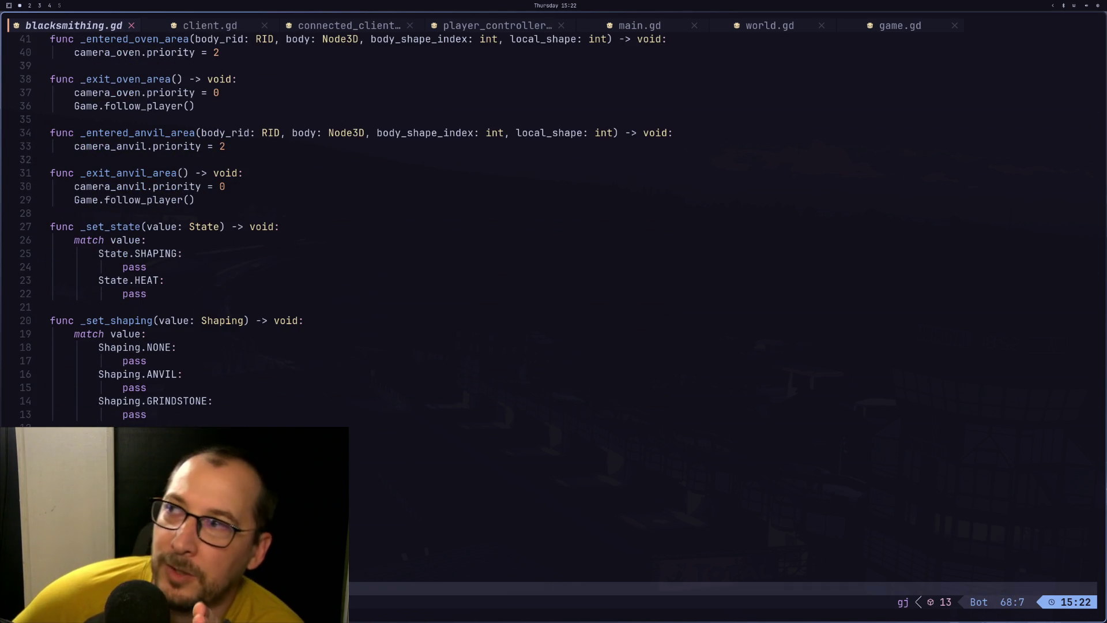
key("k")
key("k")
key("k")
key("k")
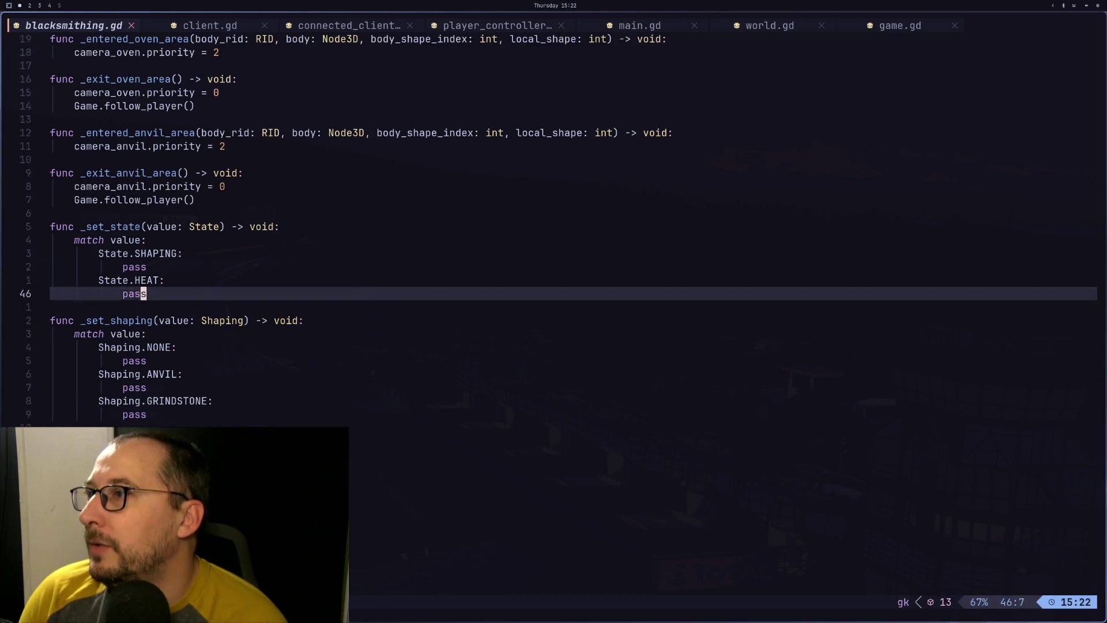
key("dollar")
key("1")
key("2")
key("j")
key("k")
key("k")
key("k")
key("k")
key("k")
Call _set_state(State.HEAT) in the oven handler and _set_state(State.SHAPING) in the anvil handler, then save
type("o")
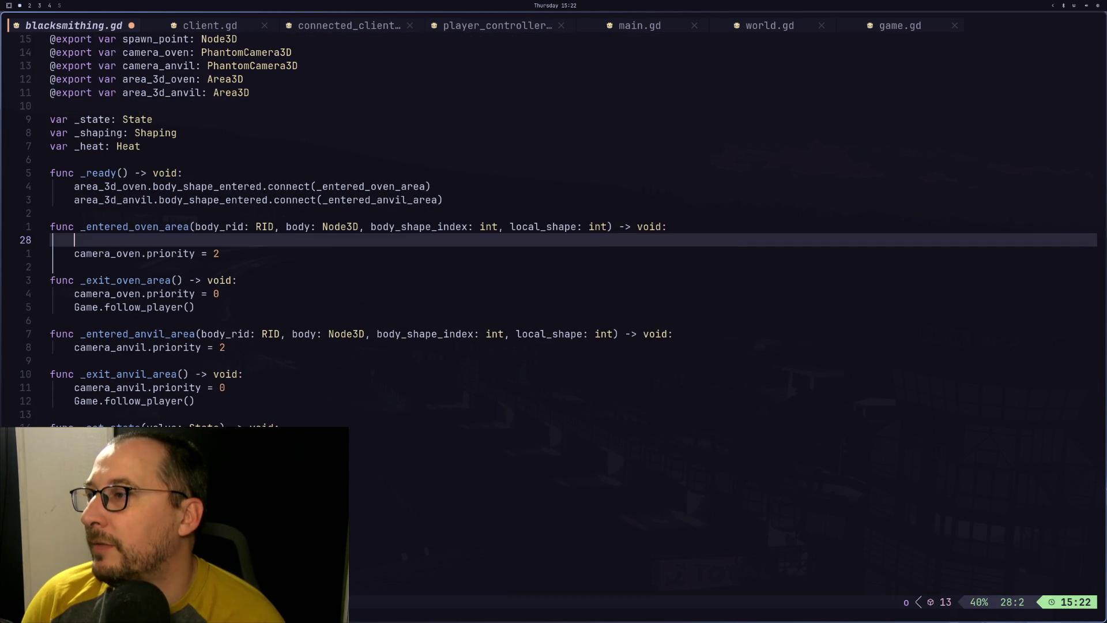
type("_set")
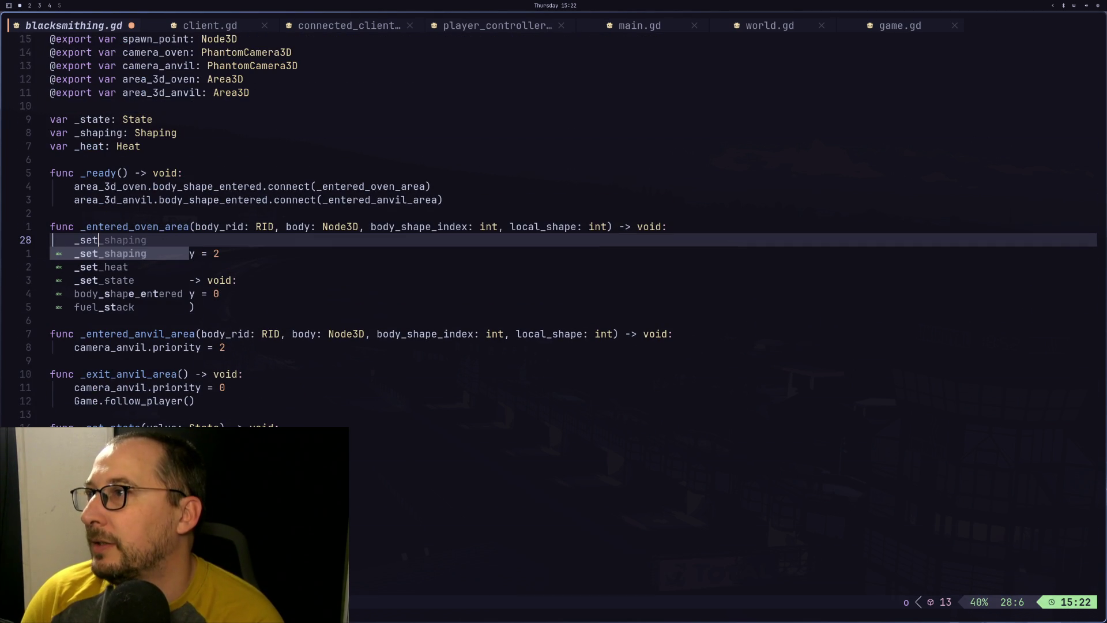
type("_state(Stat")
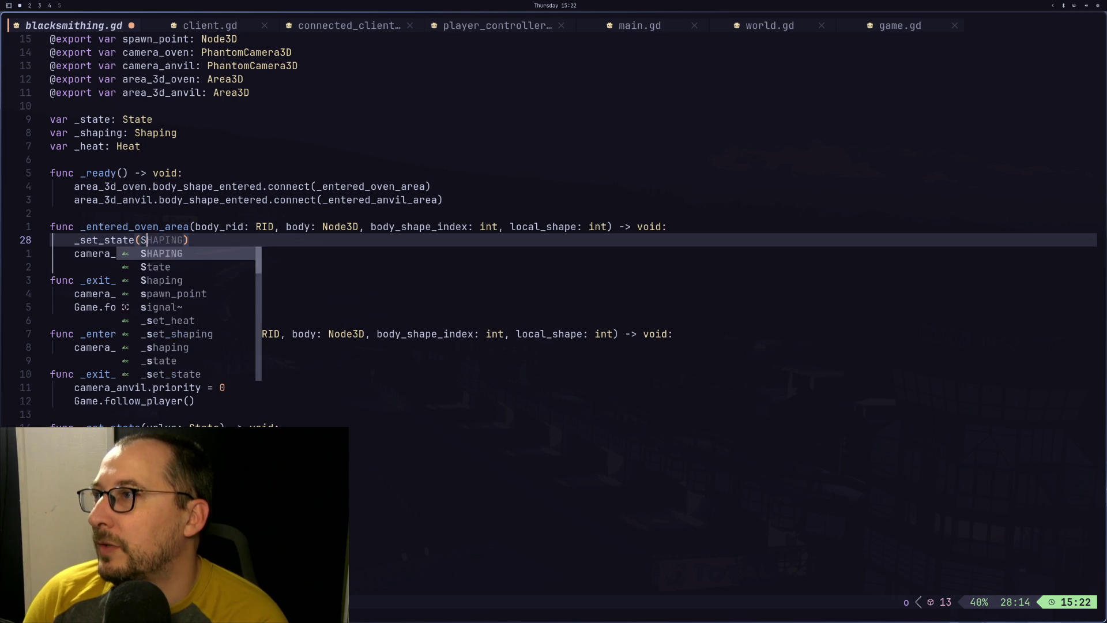
type("e.")
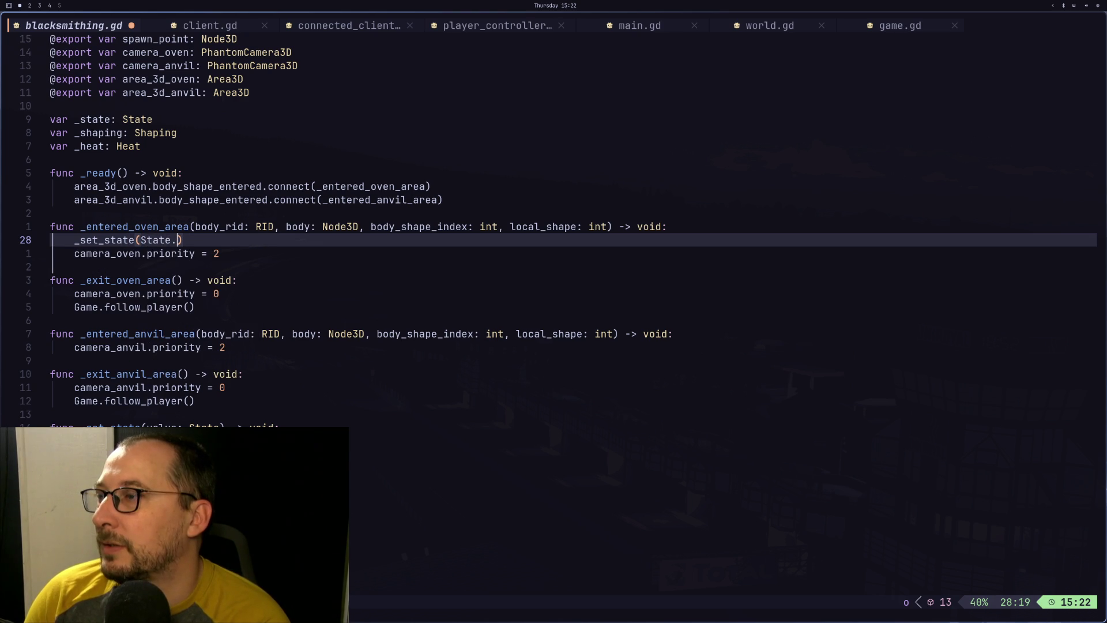
type("HEAT")
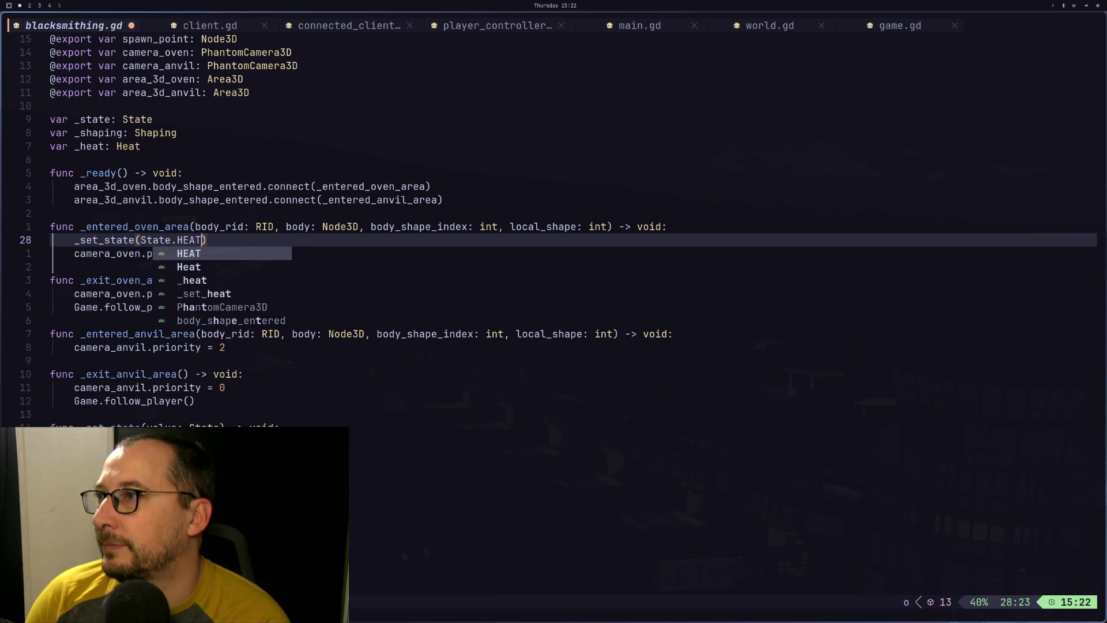
key("Escape")
key("j")
key("j")
key("j")
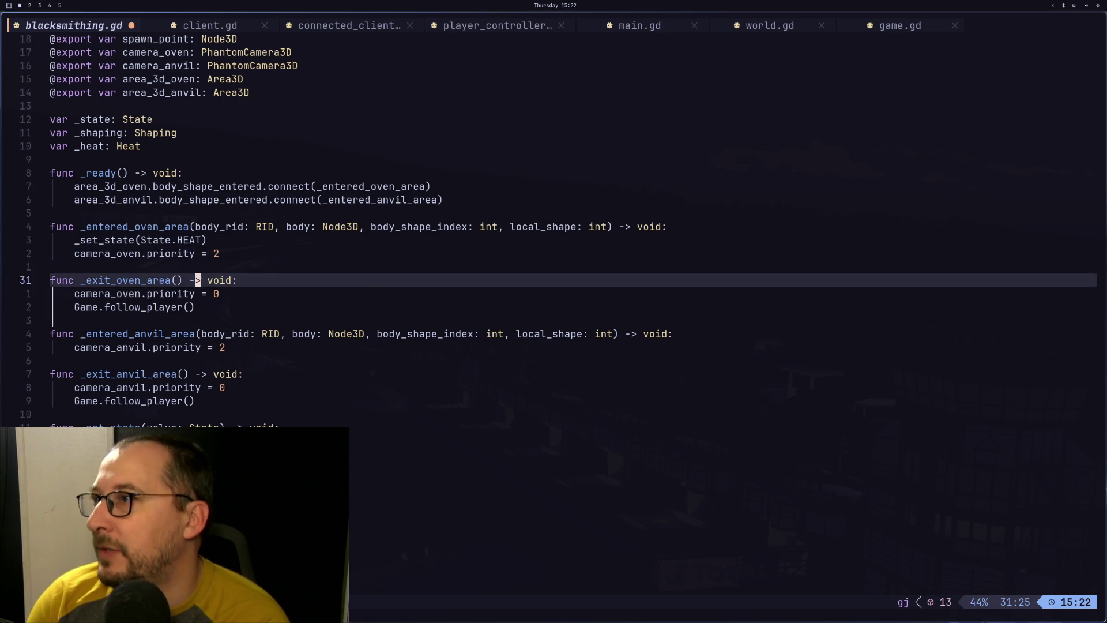
key("j")
key("j")
key("j")
key("p")
key("l")
key("l")
key("l")
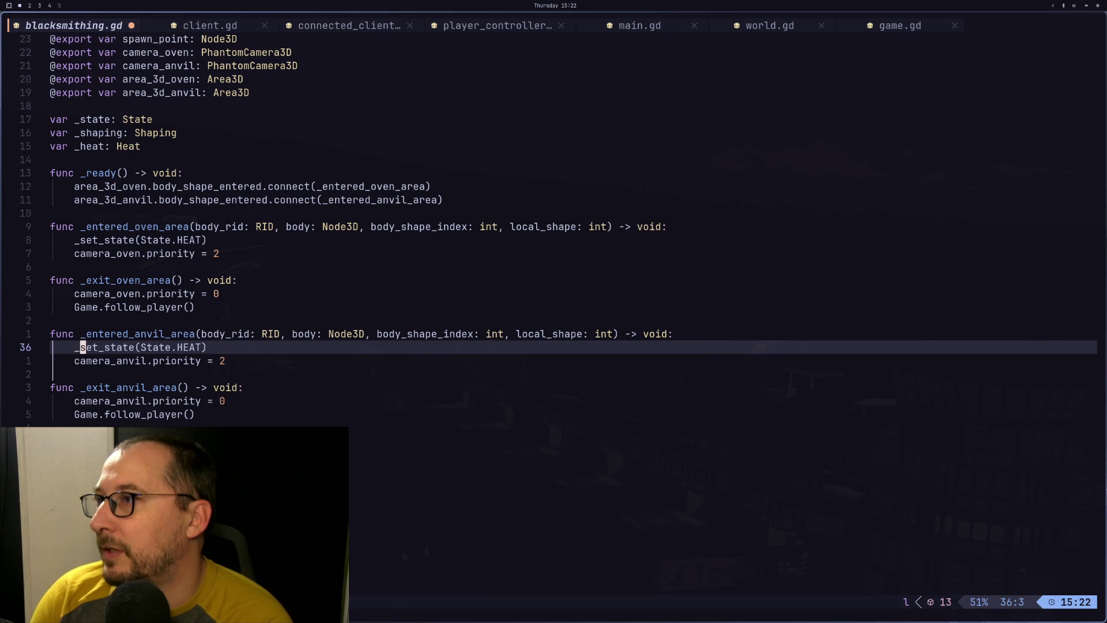
key("t")
key("parenright")
type("bcw")
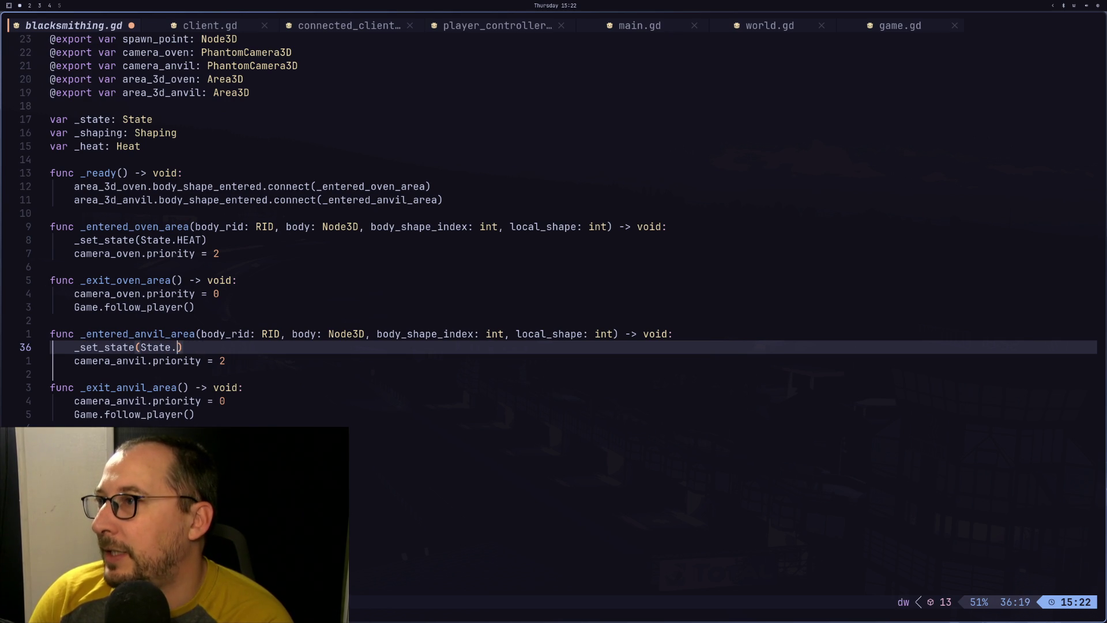
type("S")
key("Tab")
key("Escape")
type(":w")
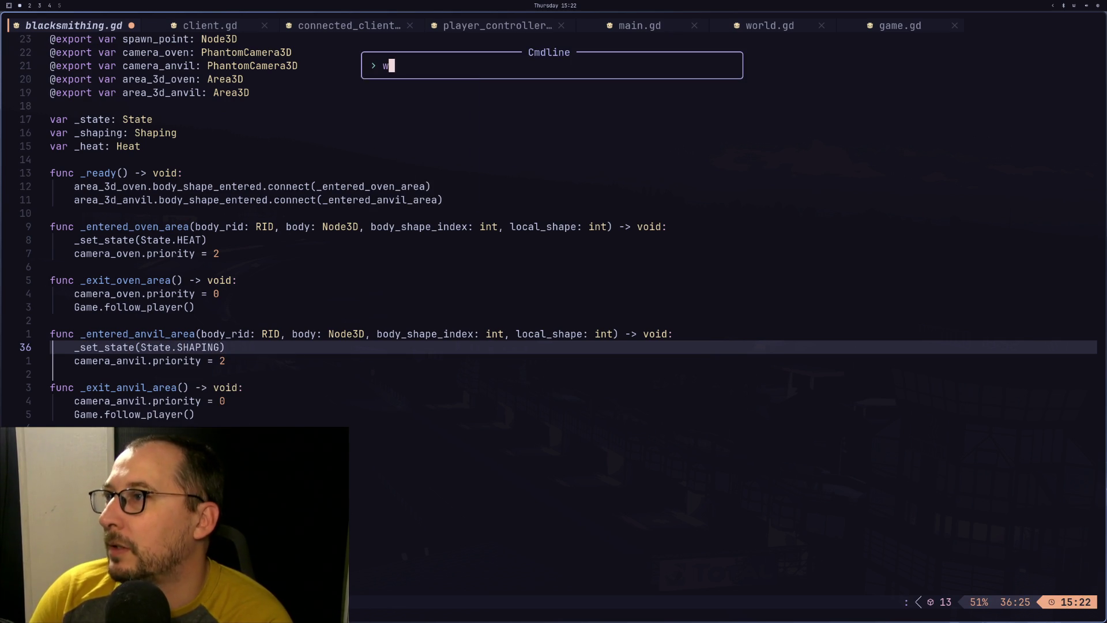
key("Return")
Review the anvil and oven handlers, then move to the _set_state function
key("k")
key("j")
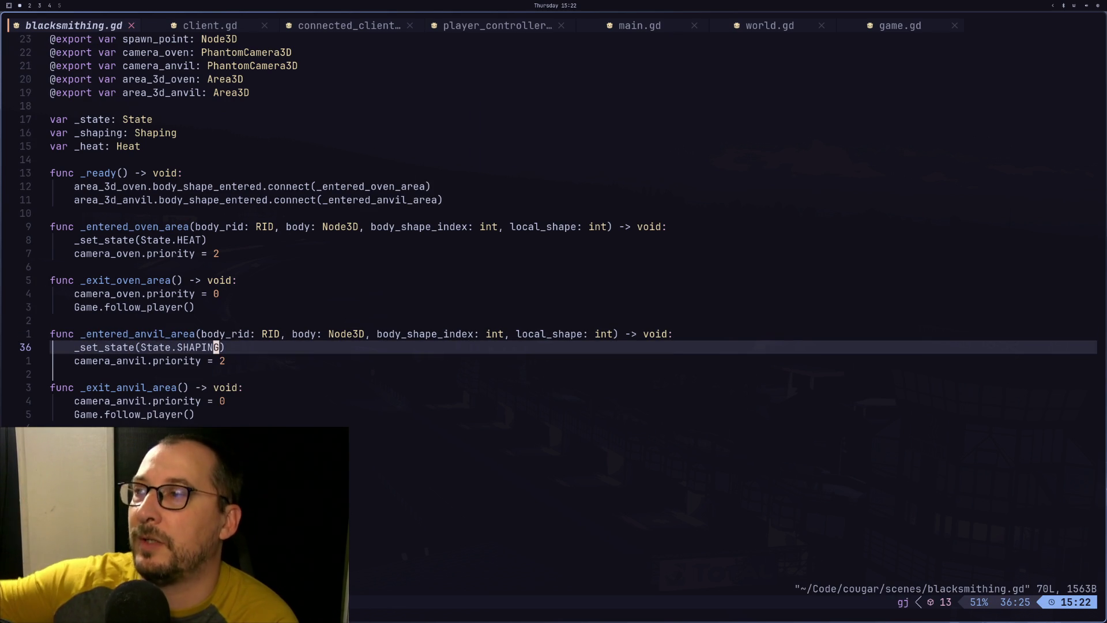
key("k")
key("h")
key("h")
key("h")
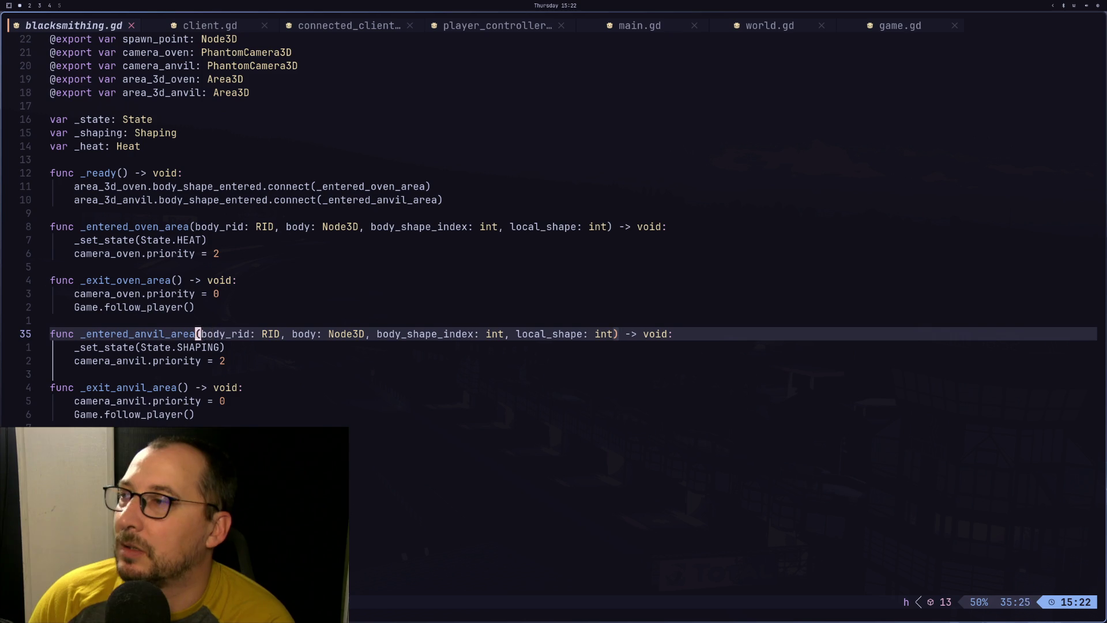
key("Return")
key("k")
key("k")
key("k")
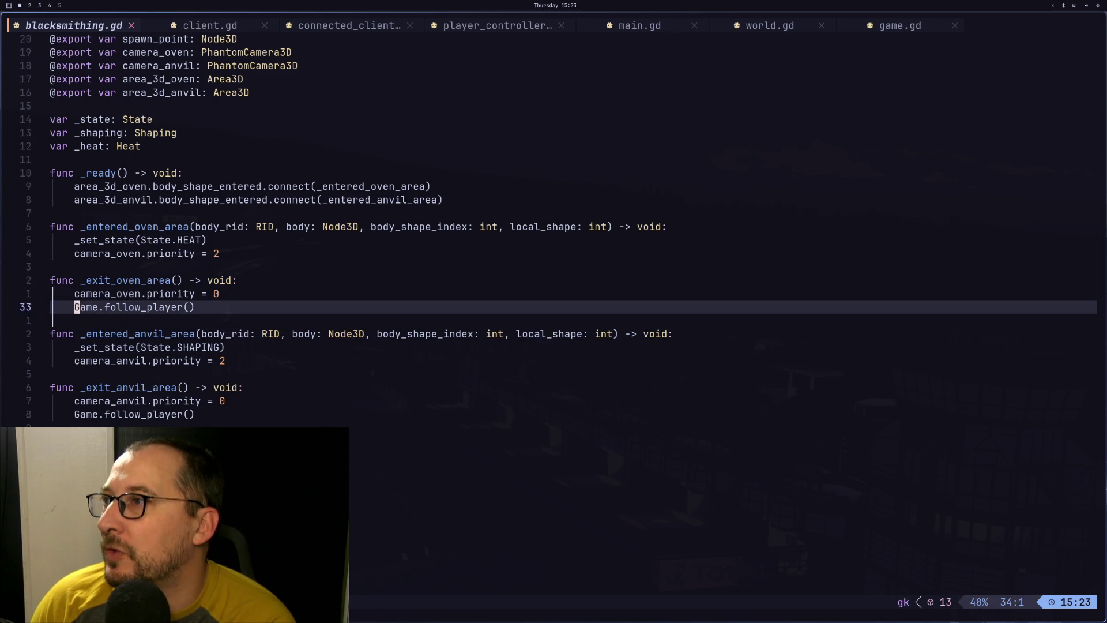
key("j")
key("j")
key("j")
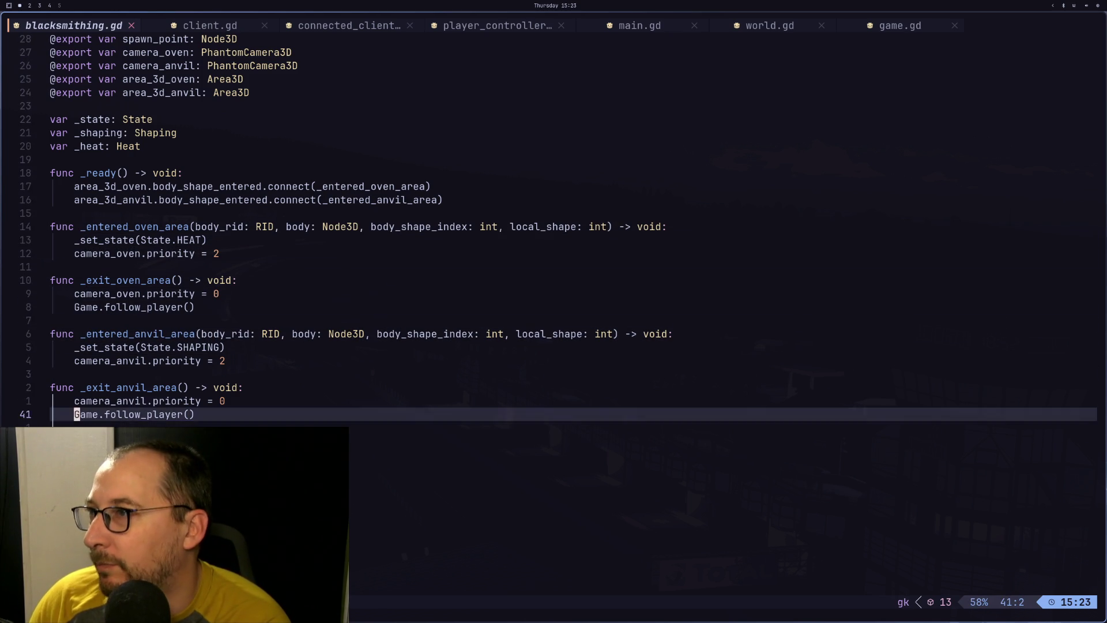
key("k")
key("k")
key("k")
key("j")
key("j")
key("j")
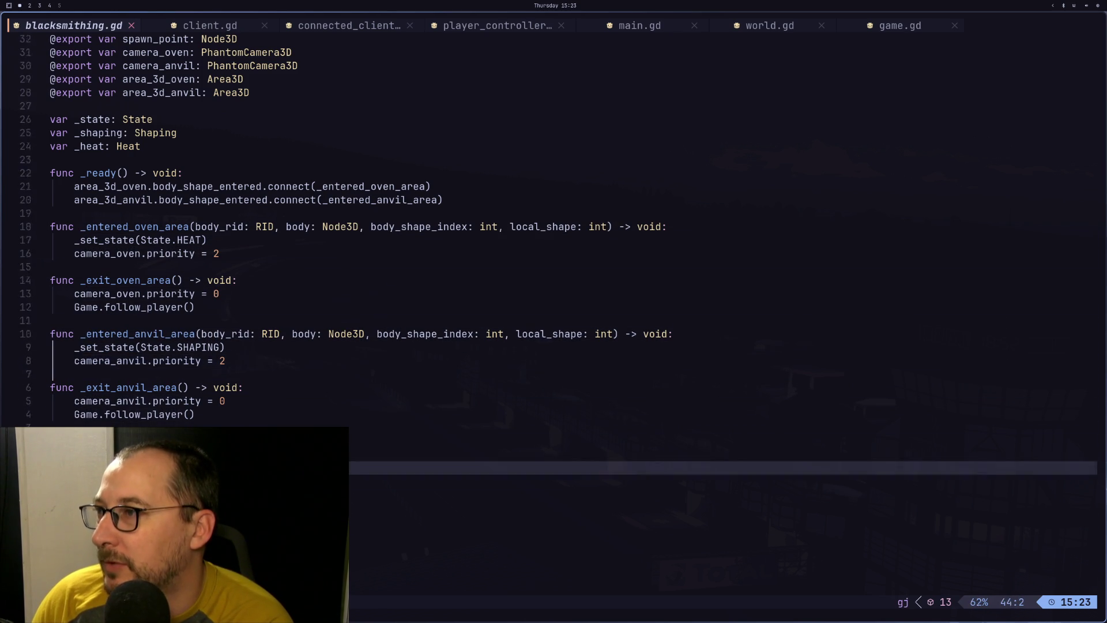
key("k")
key("k")
key("k")
key("k")
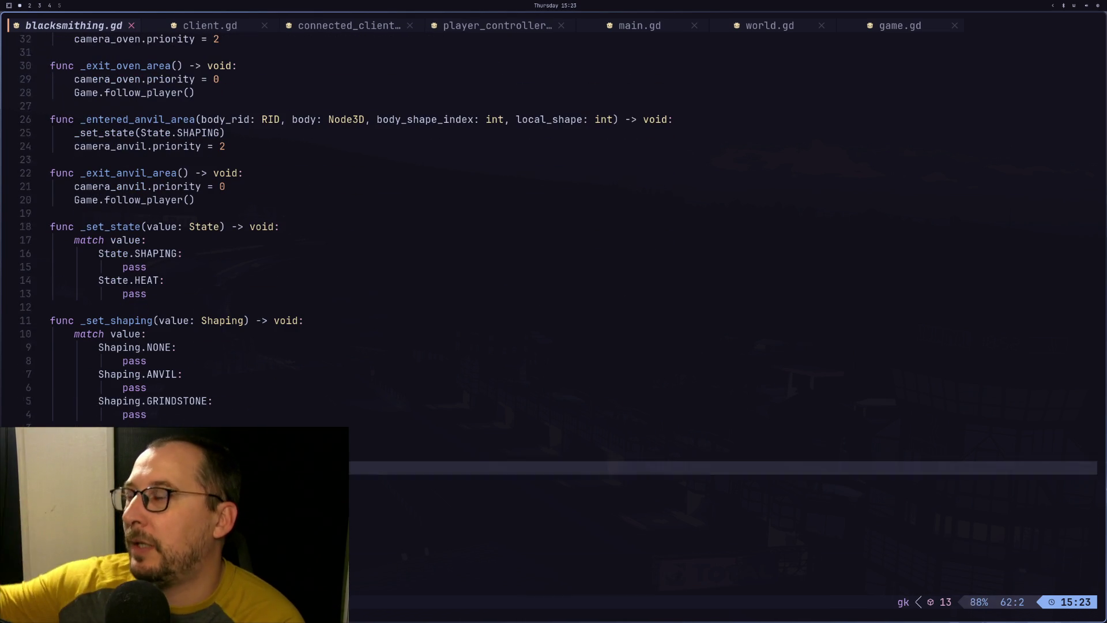
Open a blank line after the last pass case of the match in _set_state
key("k")
key("k")
key("k")
key("k")
key("k")
key("k")
key("j")
key("j")
key("k")
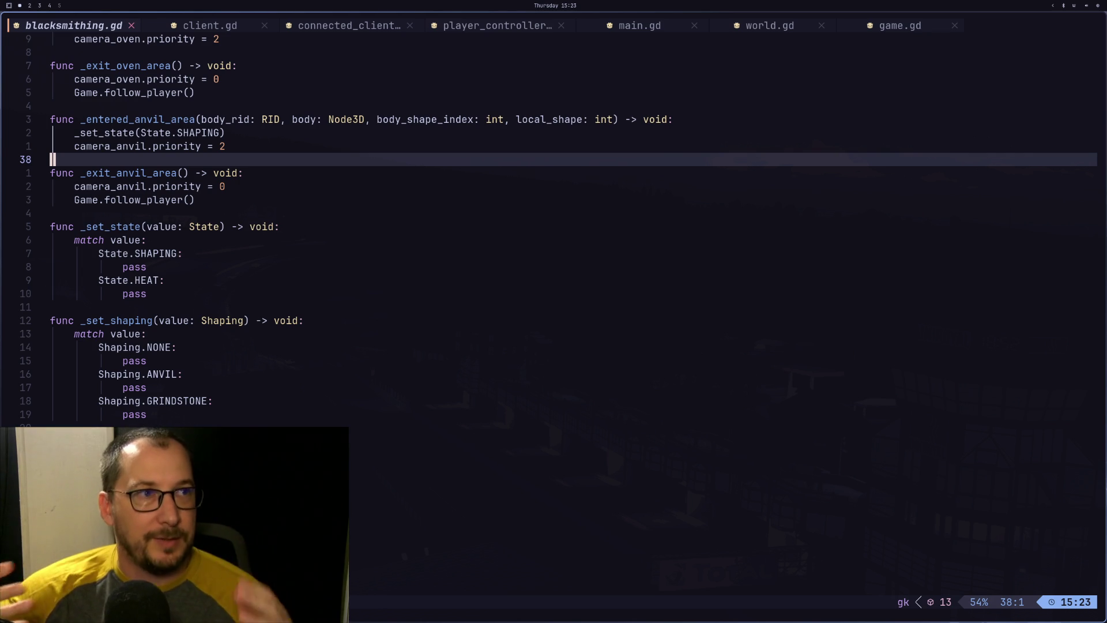
key("j")
key("j")
key("j")
key("j")
key("j")
key("j")
key("j")
key("l")
key("k")
key("l")
key("l")
key("l")
key("j")
key("j")
key("a")
key("Return")
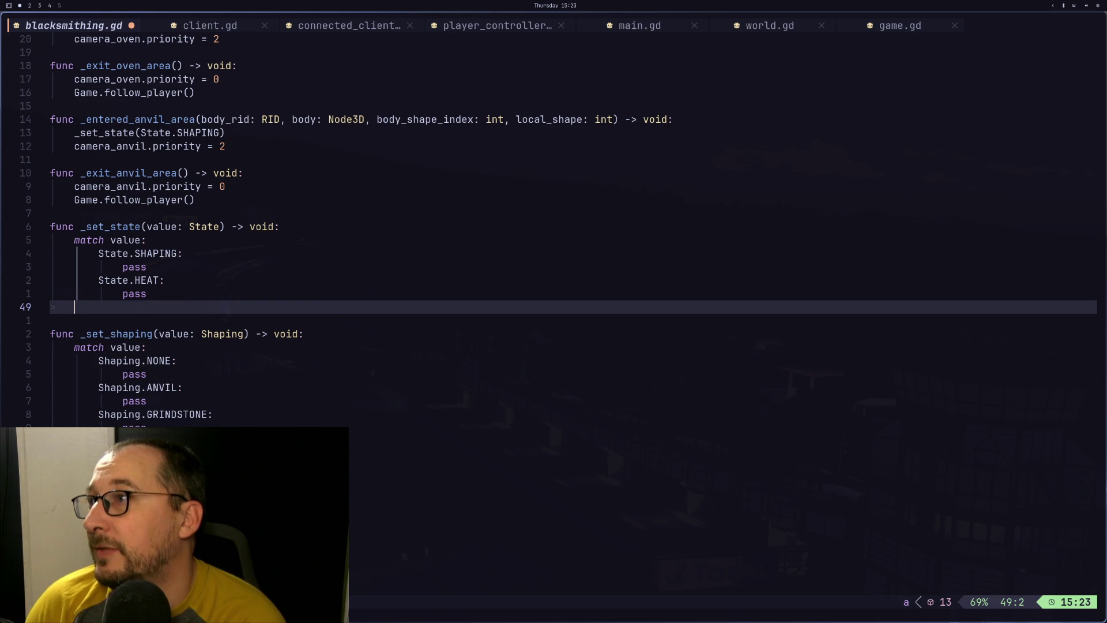
Write the assignment _state = value on that new line in _set_state
key("Escape")
key("k")
key("k")
key("k")
key("k")
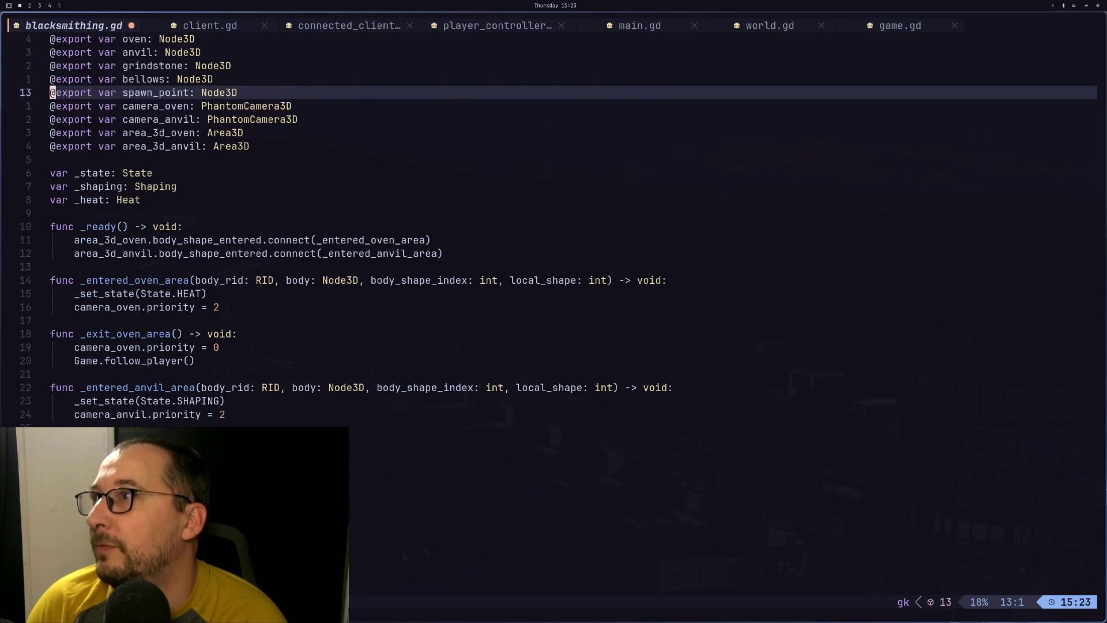
key("j")
key("j")
key("j")
key("g")
key("i")
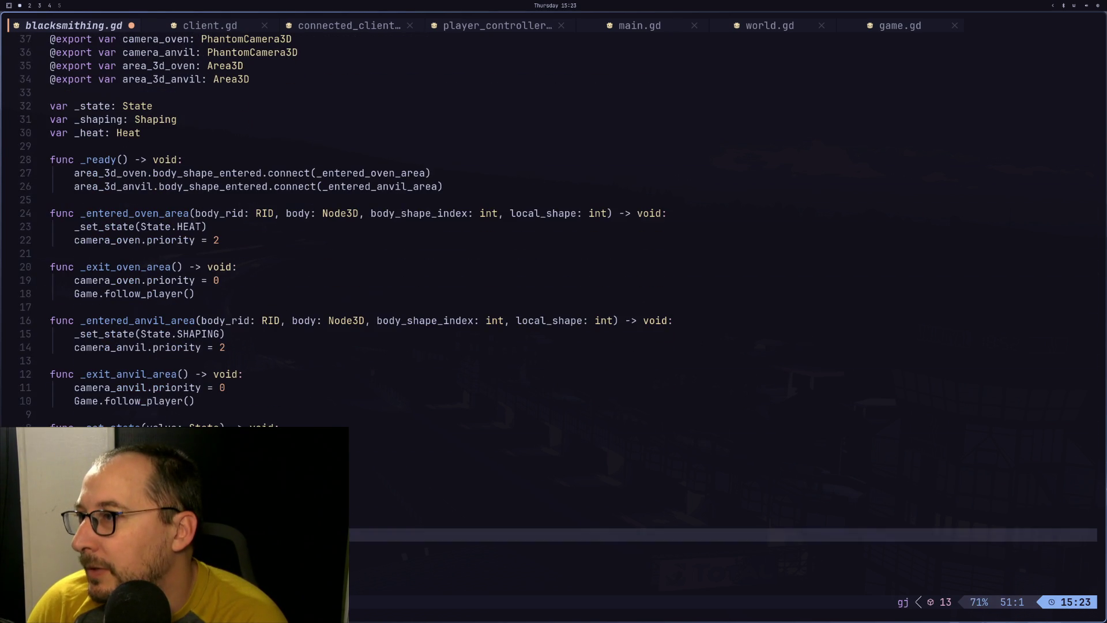
type("_stat")
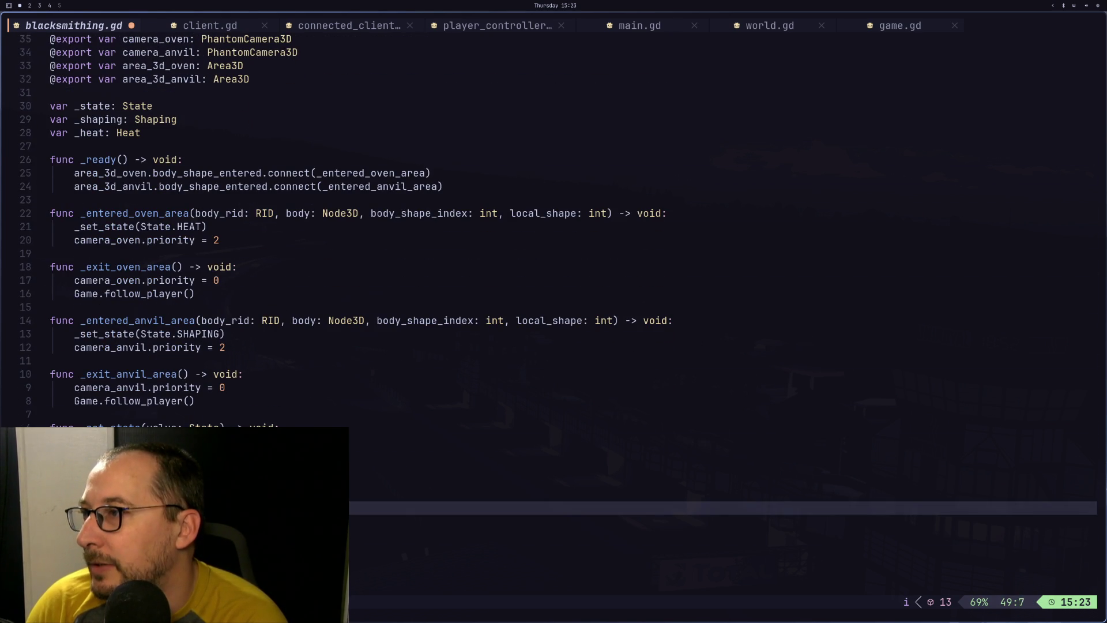
key("Escape")
key("a")
key("Escape")
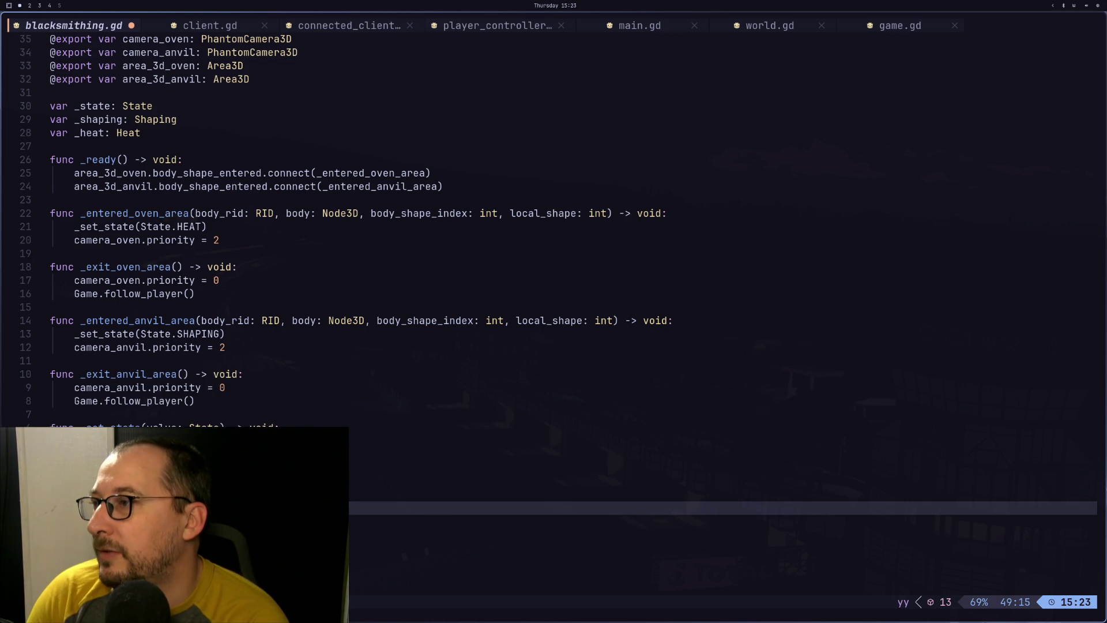
Add _shaping = value at the end of the _set_shaping function
key("ctrl+d")
key("k")
key("k")
key("k")
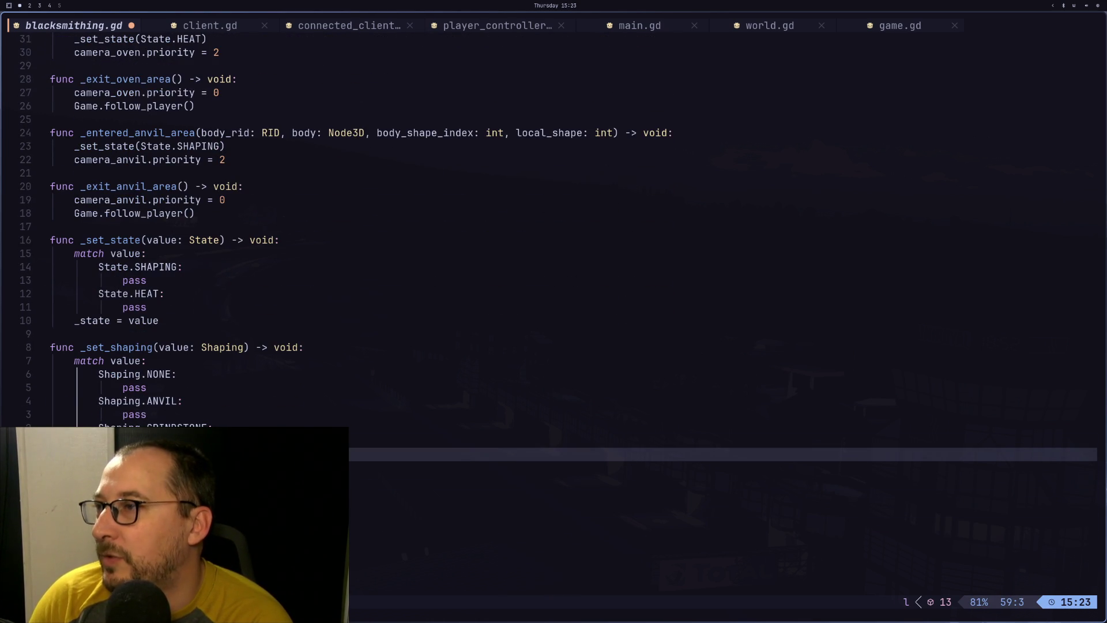
key("l")
key("l")
key("l")
key("h")
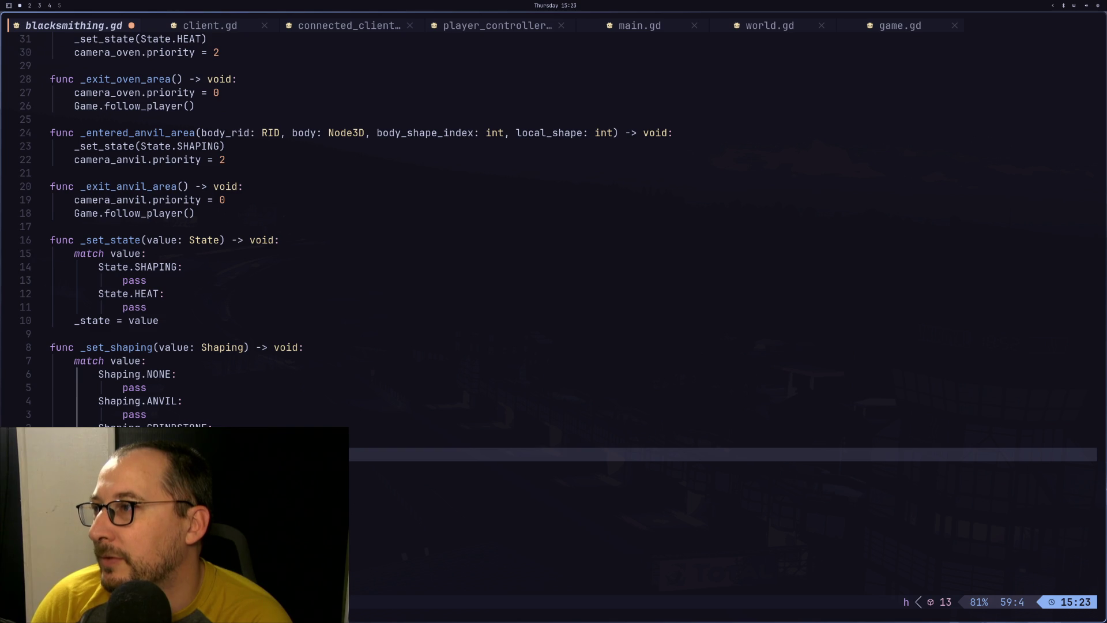
key("i")
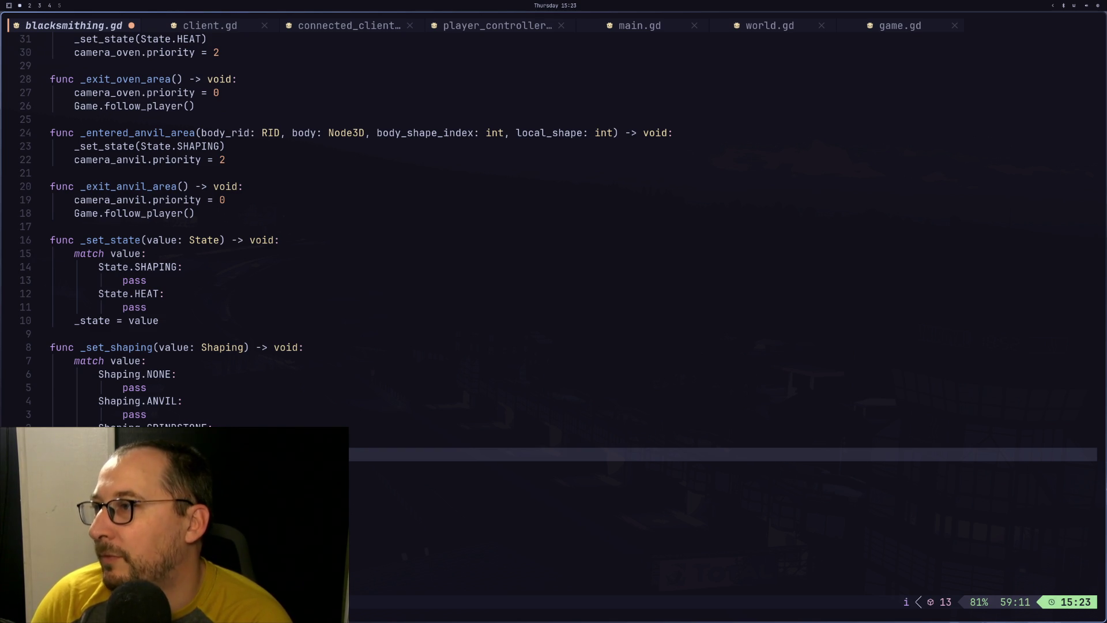
key("Escape")
Paste the value assignment into _set_heat, then save blacksmithing.gd with :w
key("j")
key("j")
key("j")
key("j")
key("p")
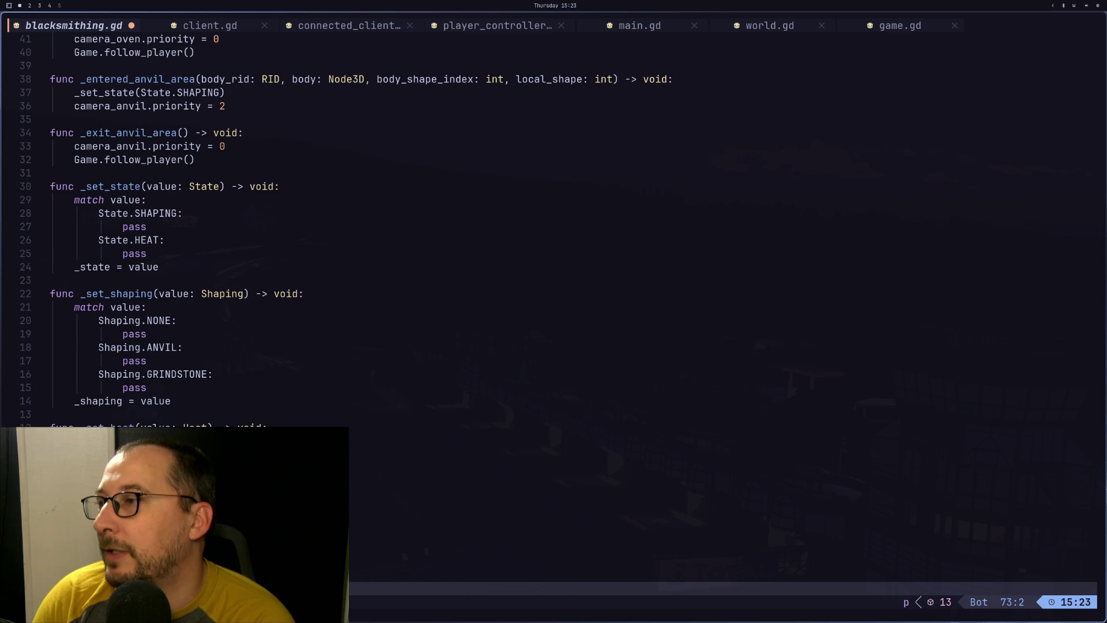
key("i")
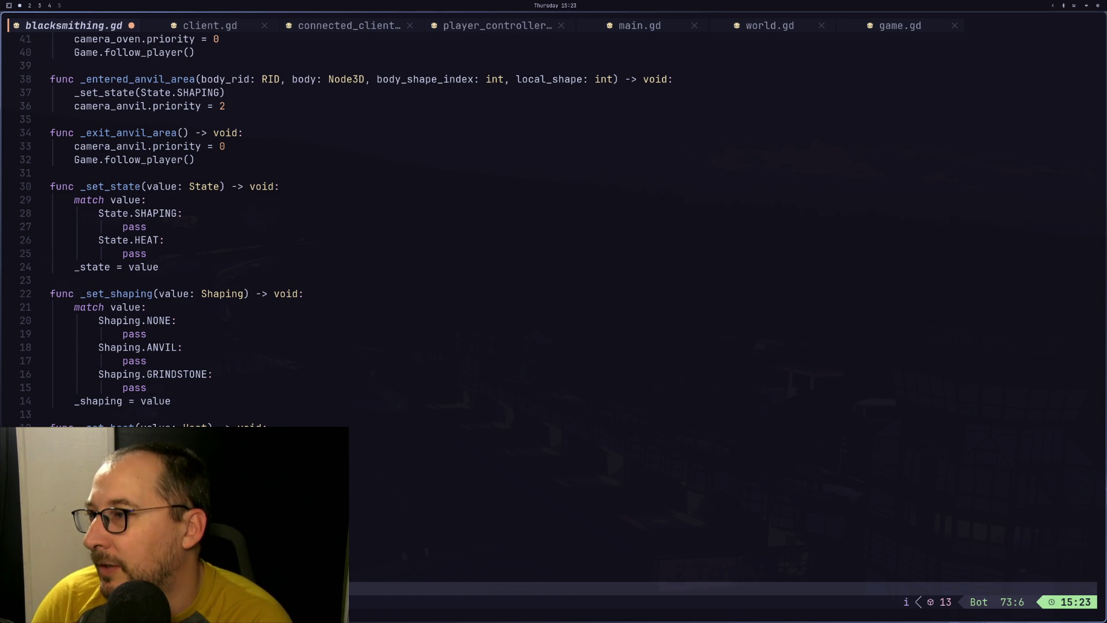
key("Escape")
type(":w")
key("Return")
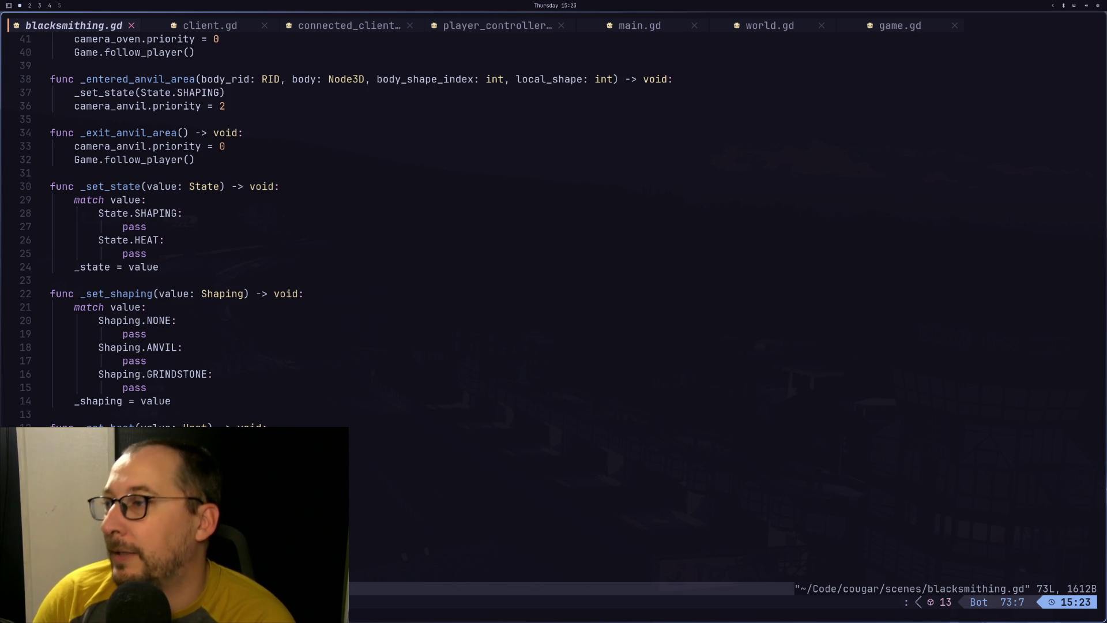
key("k")
key("k")
key("k")
key("k")
key("k")
key("k")
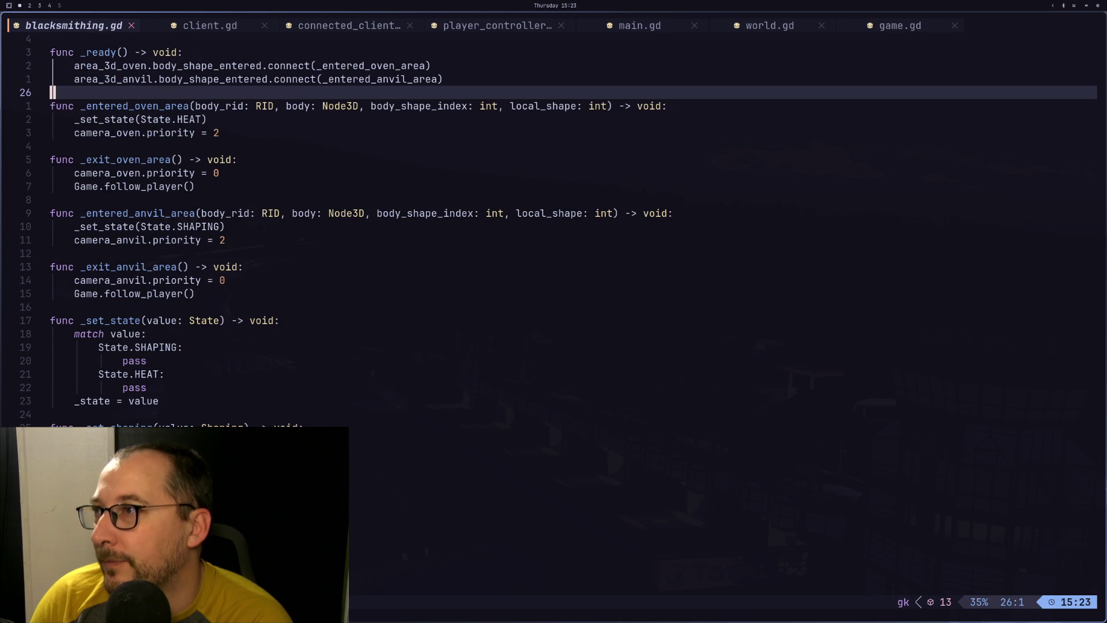
key("k")
key("k")
key("k")
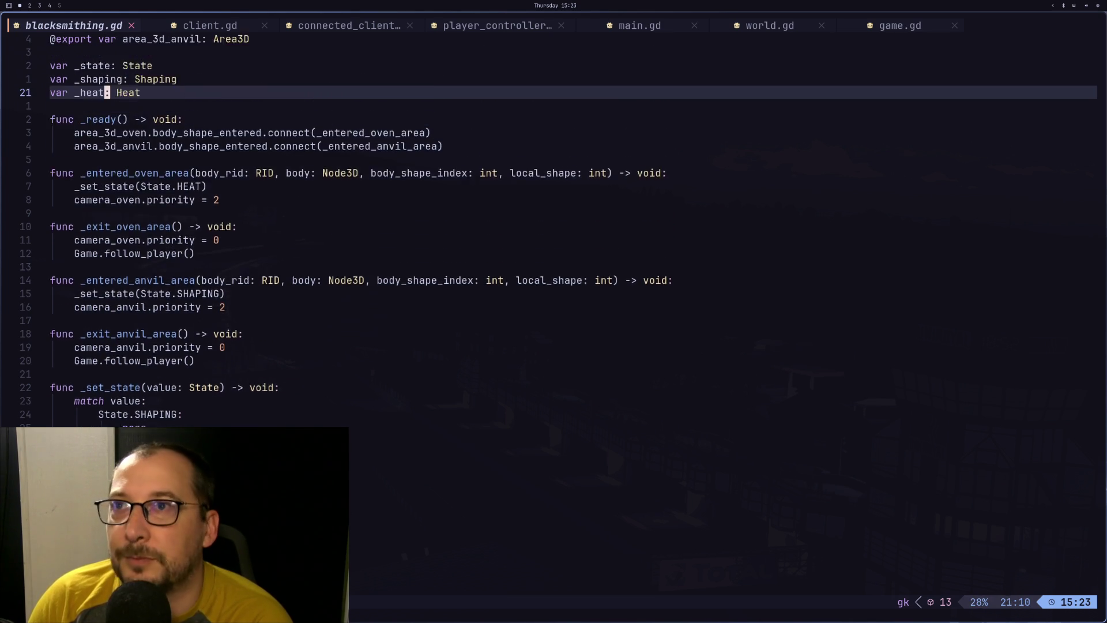
key("k")
key("k")
key("k")
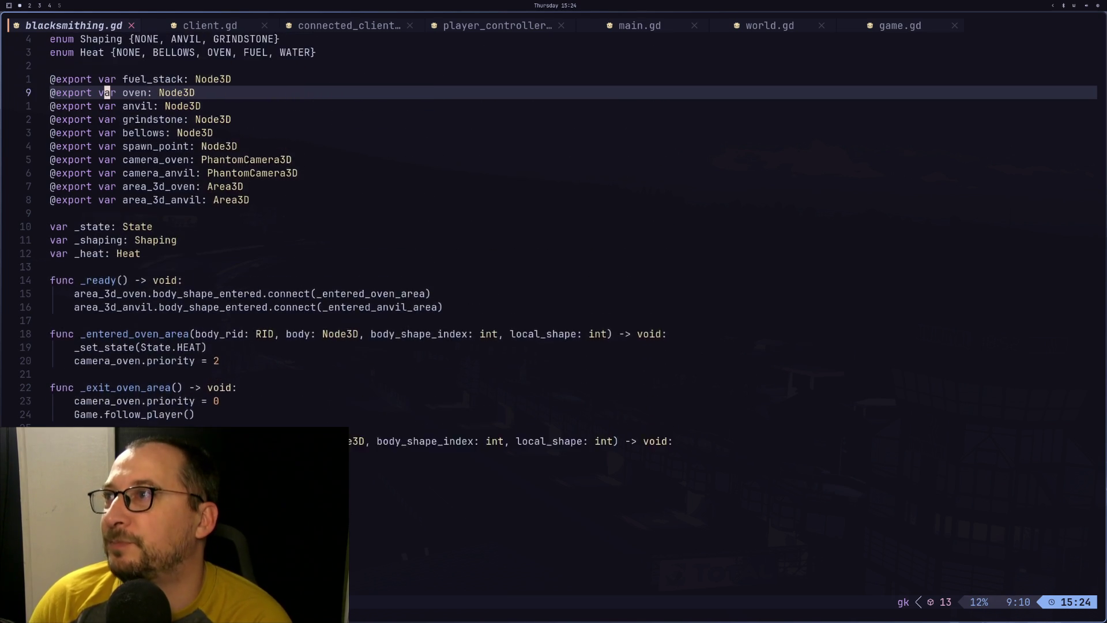
key("k")
key("e")
key("i")
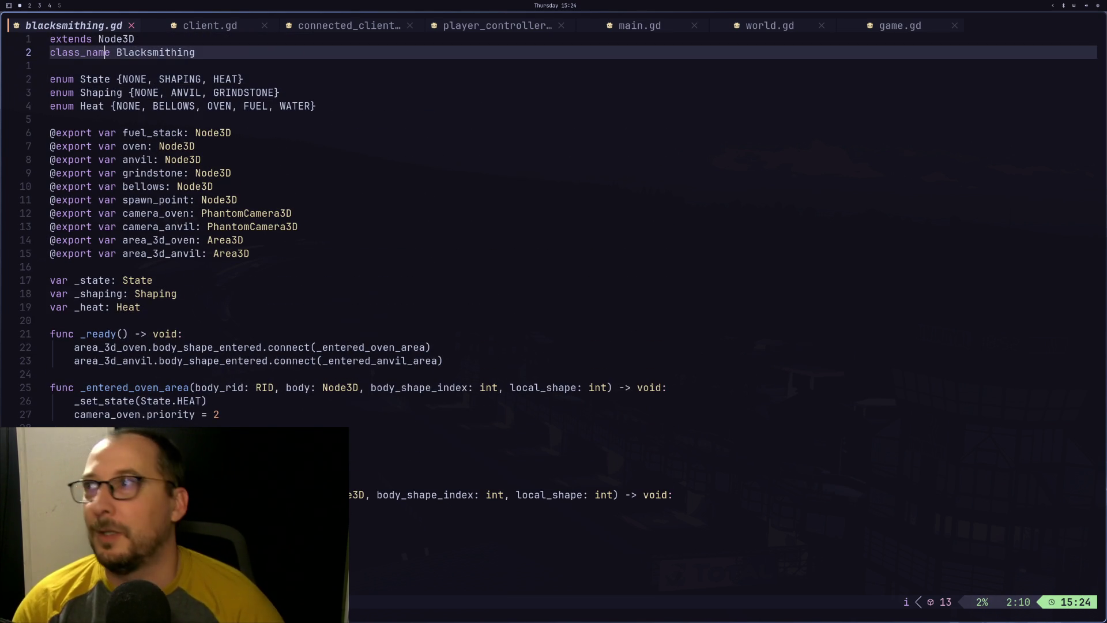
key("Escape")
key("g")
key("j")
key("8")
key("j")
key("9")
key("j")
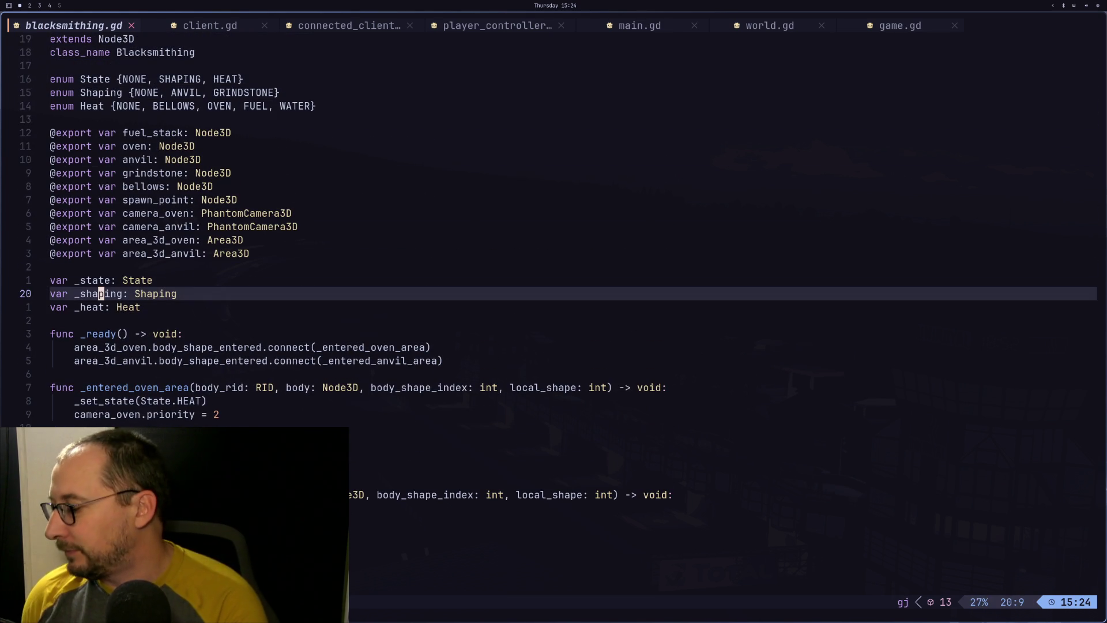
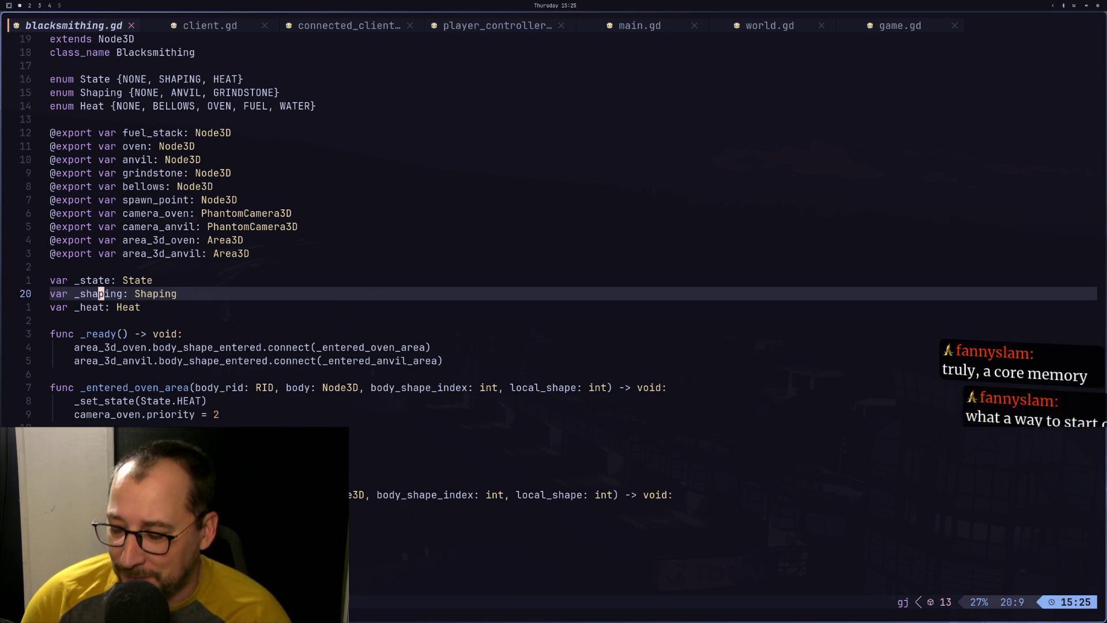
key("j")
key("j")
key("j")
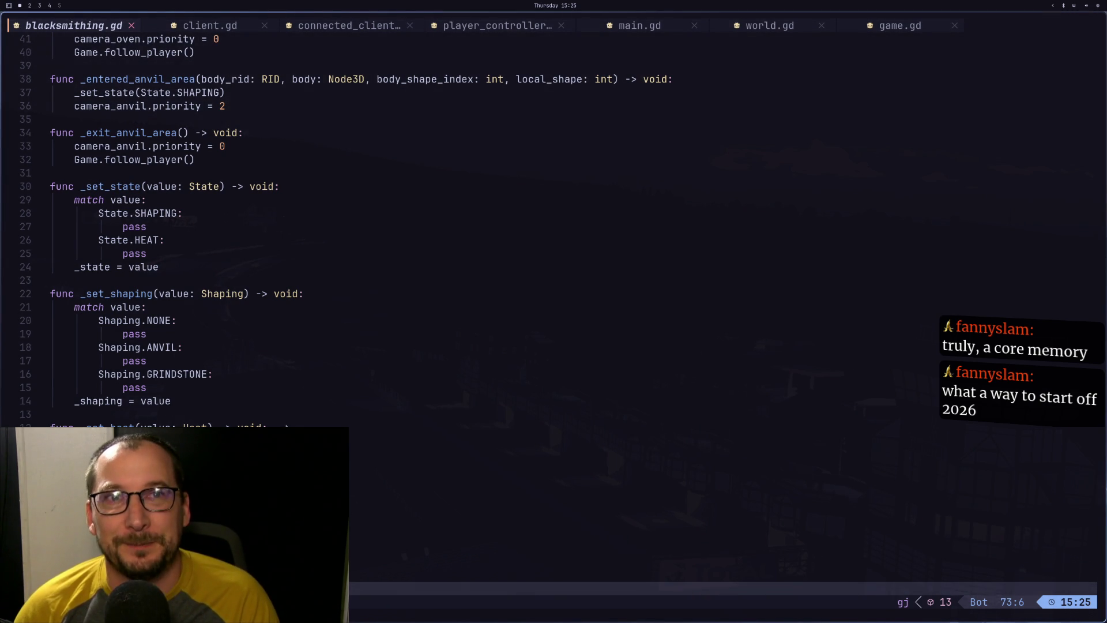
scroll(554, 230, "down", 10)
scroll(553, 232, "up", 7)
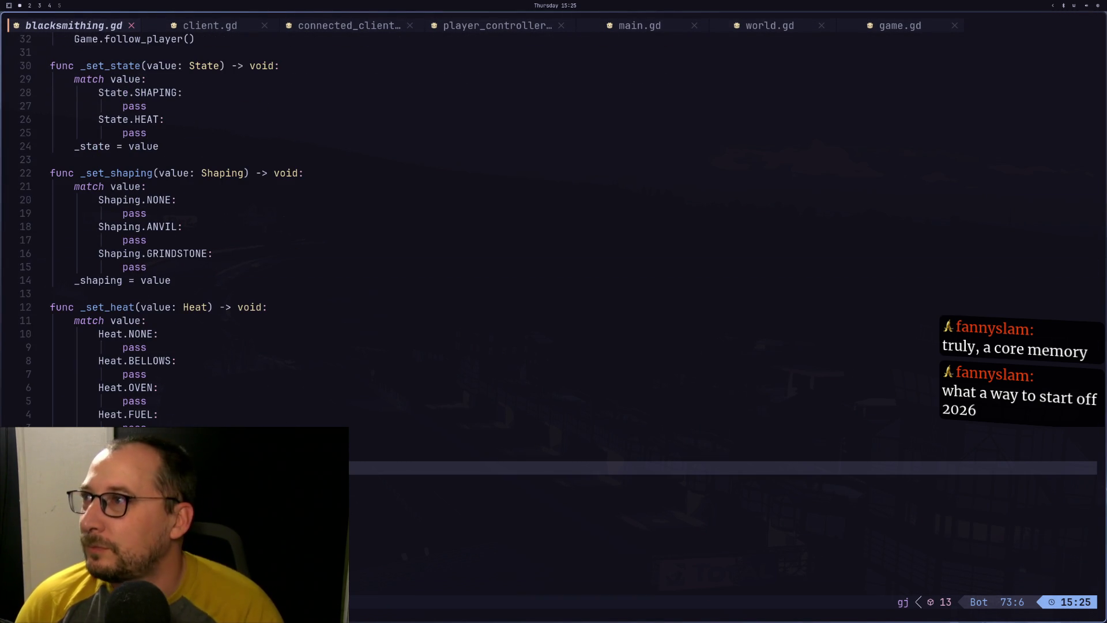
key("k")
key("k")
key("k")
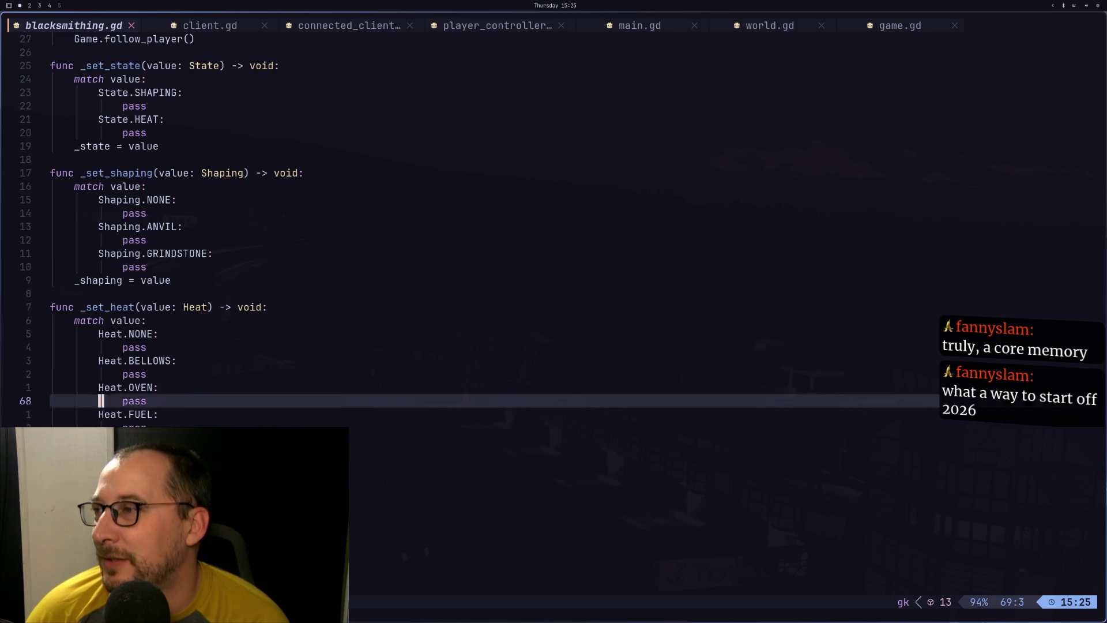
key("k")
key("k")
key("k")
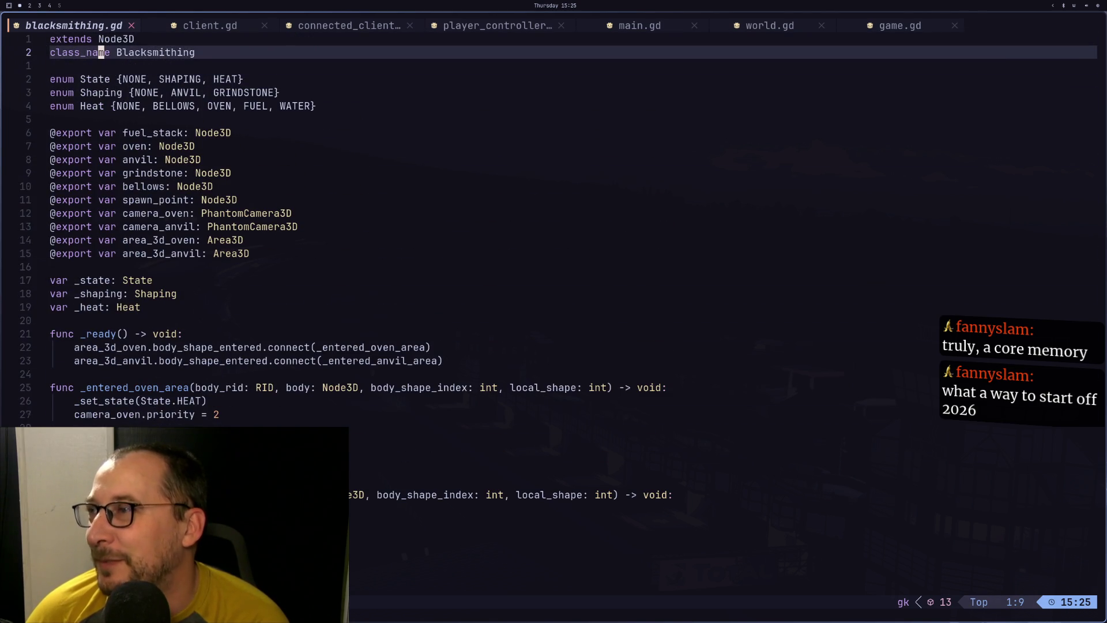